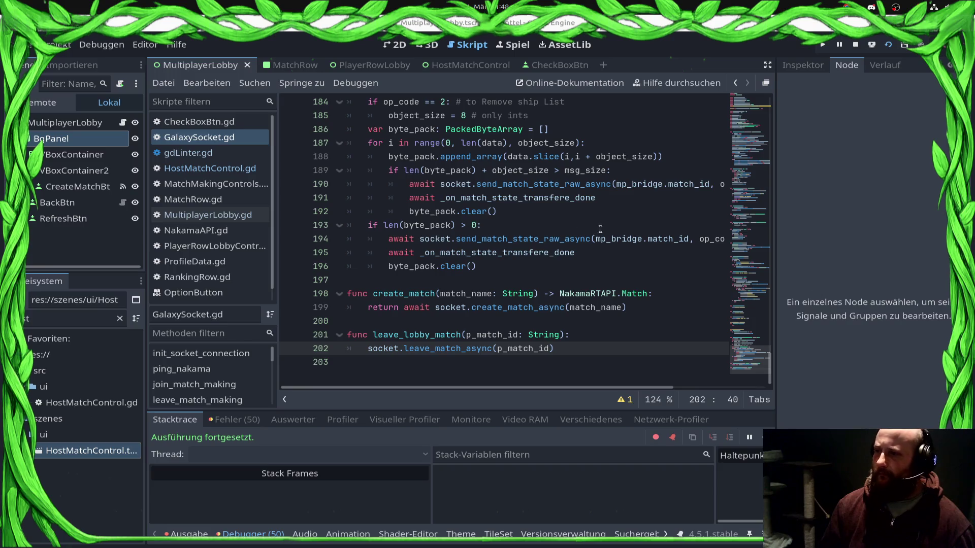
In MultiplayerLobby.gd, go to the line-10 parse error and follow HostMatchControl to its script
left_click(187, 215)
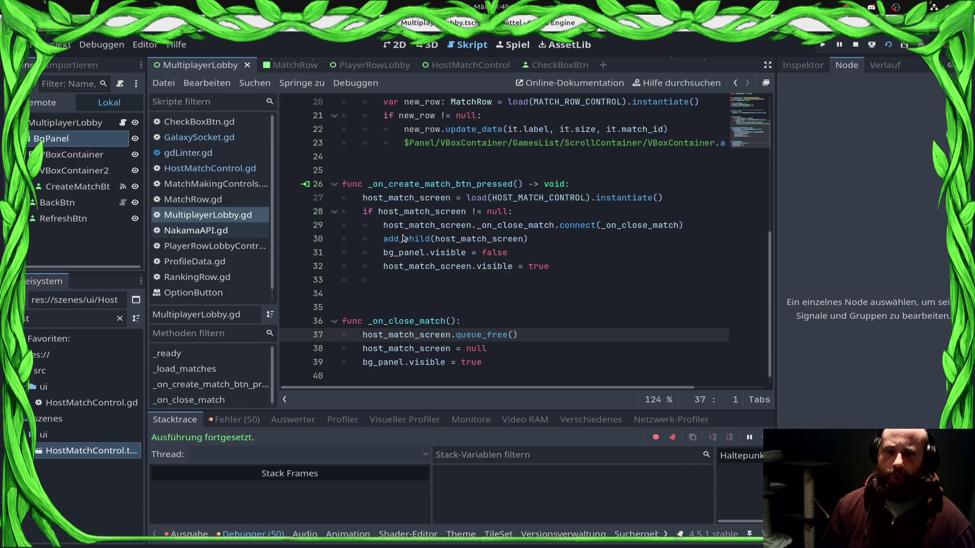
scroll(508, 254, "down", 1)
left_click(643, 333)
scroll(643, 333, "up", 1)
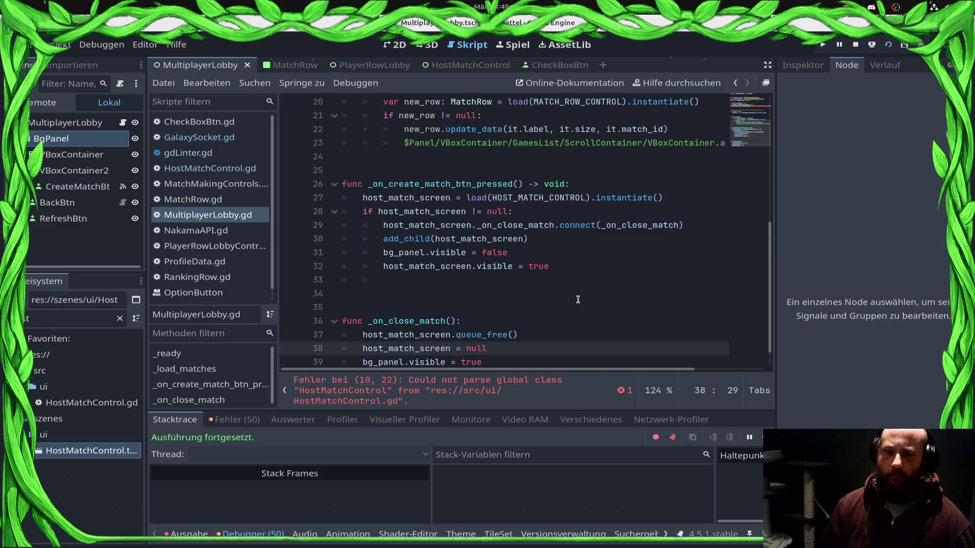
scroll(578, 300, "down", 1)
left_click(449, 389)
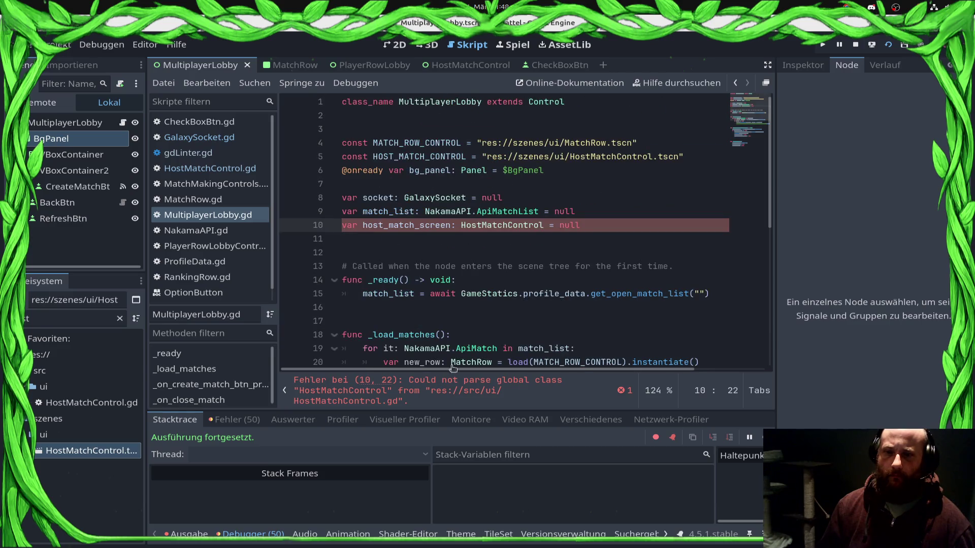
left_click(493, 225, "ctrl")
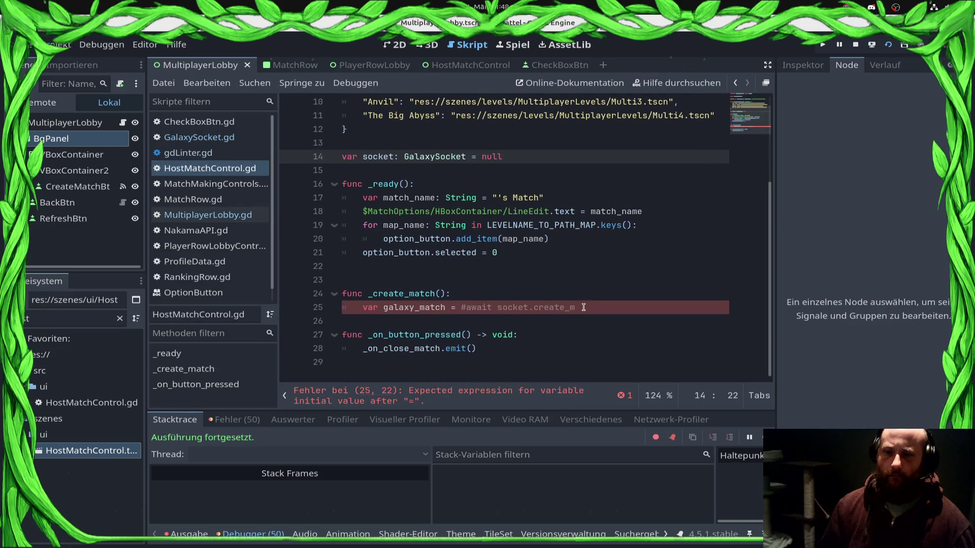
Clear the half-written declaration from line 25 inside _create_match
left_click(607, 310)
key("shift+Home")
type("var")
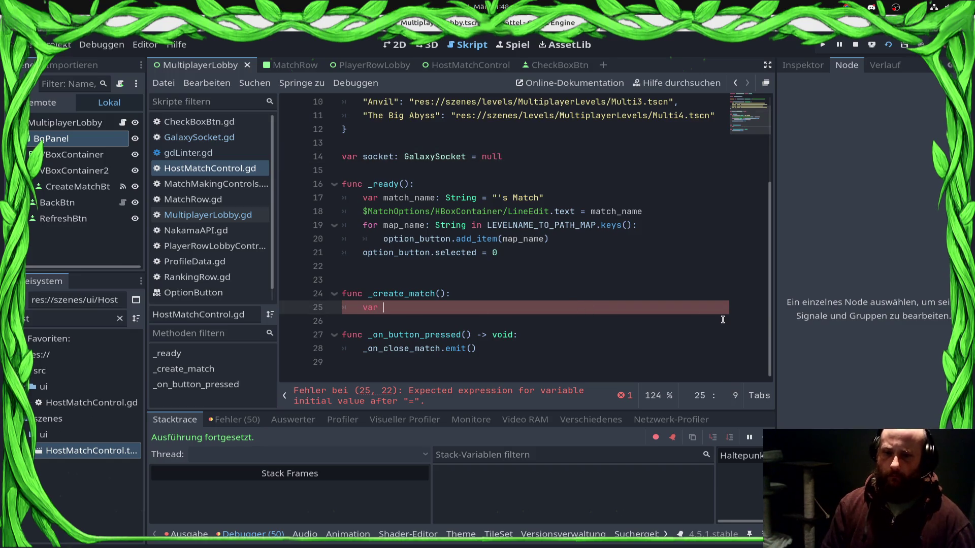
scroll(723, 320, "up", 1)
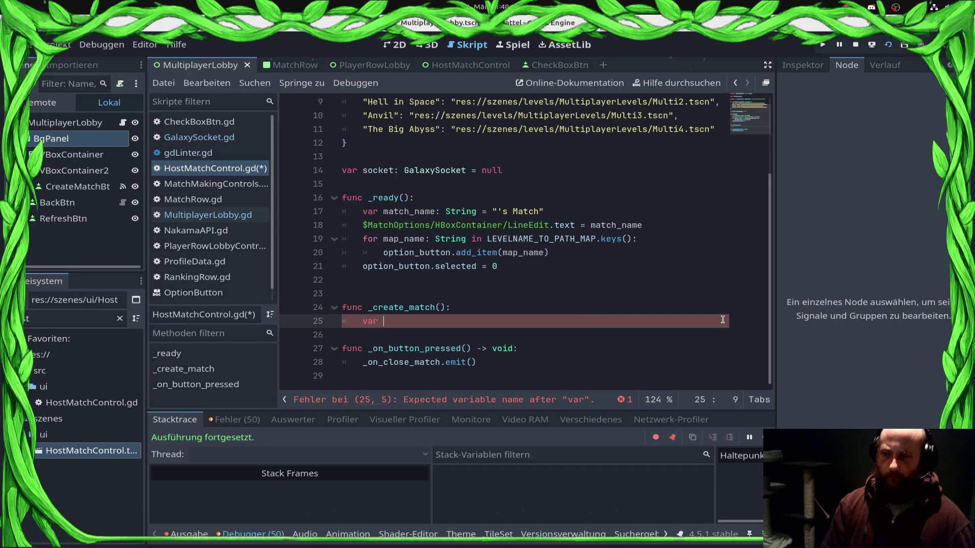
type("galaxy")
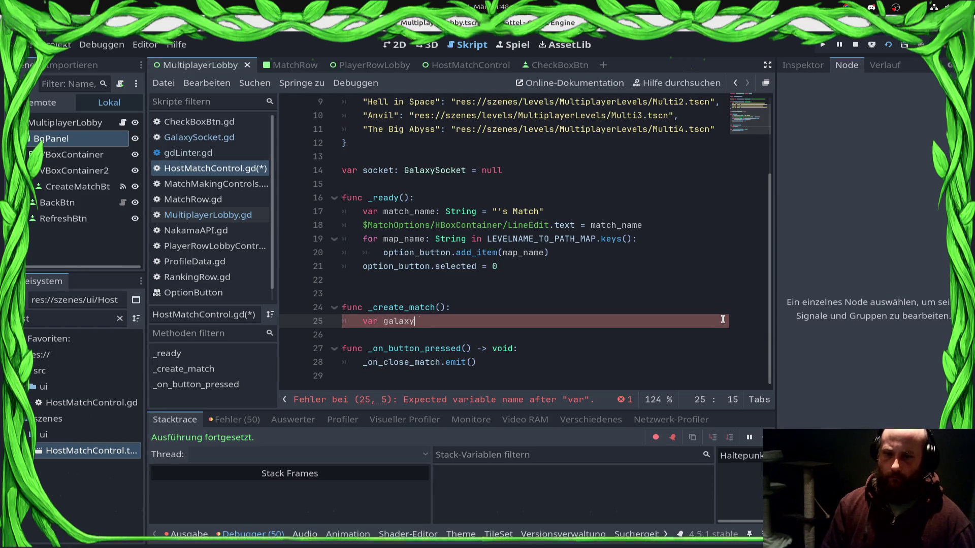
key("BackSpace")
key("BackSpace")
key("BackSpace")
key("BackSpace")
key("BackSpace")
key("BackSpace")
type("nakama_")
type("match: Na")
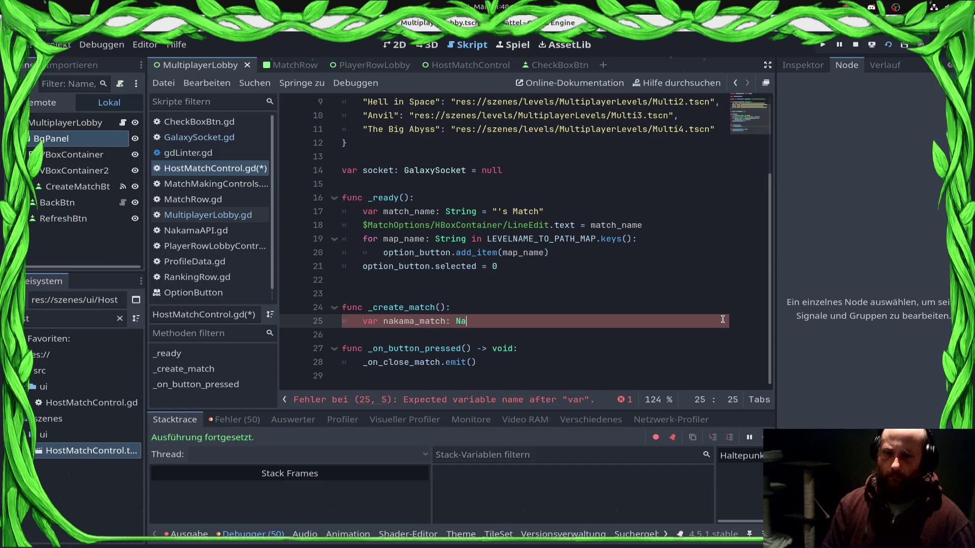
type("ka")
key("BackSpace")
key("BackSpace")
key("BackSpace")
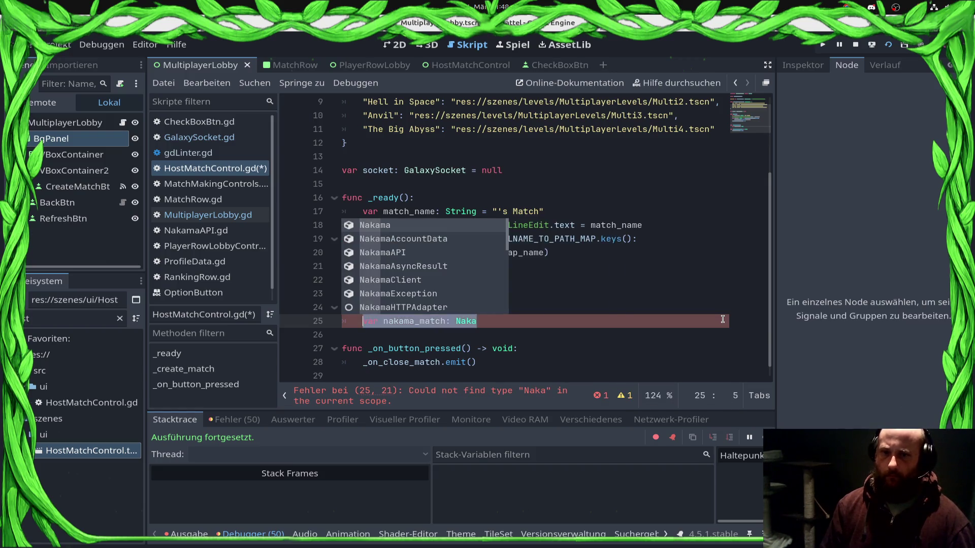
key("Up")
key("Up")
key("Up")
key("Up")
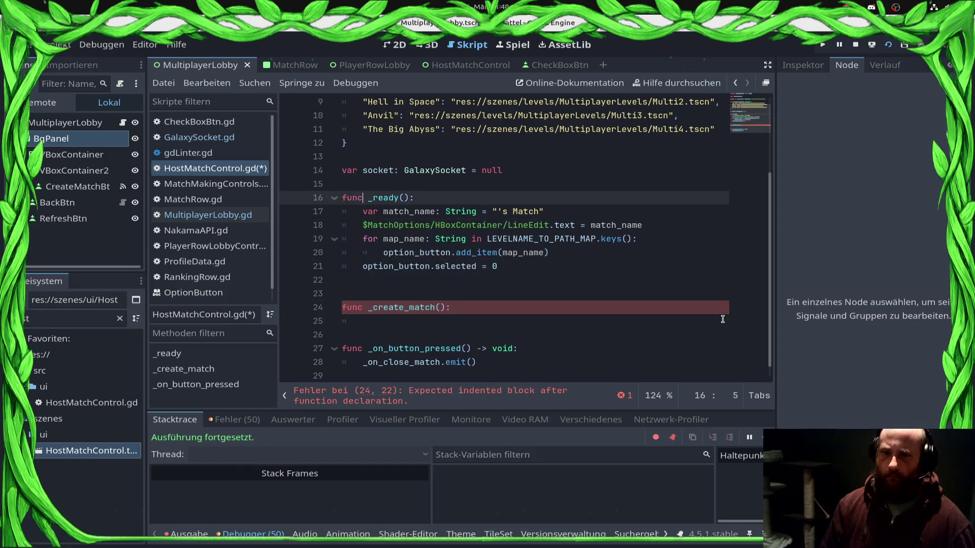
Declare 'var nakama_match: NakamaRTAPI.Match = null' as a member on line 15 and save
type("var nakama_match: Naka")
type("ma")
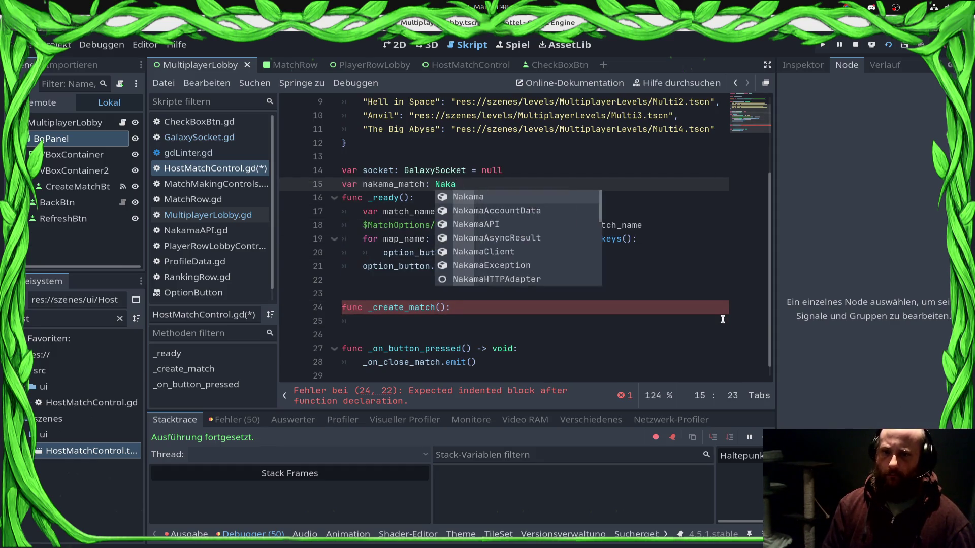
key("Down")
key("Down")
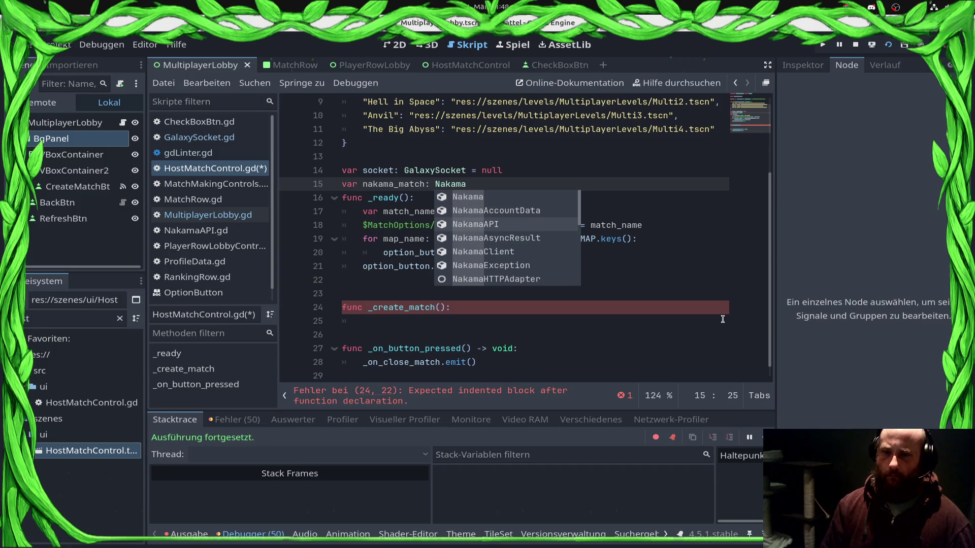
type("R")
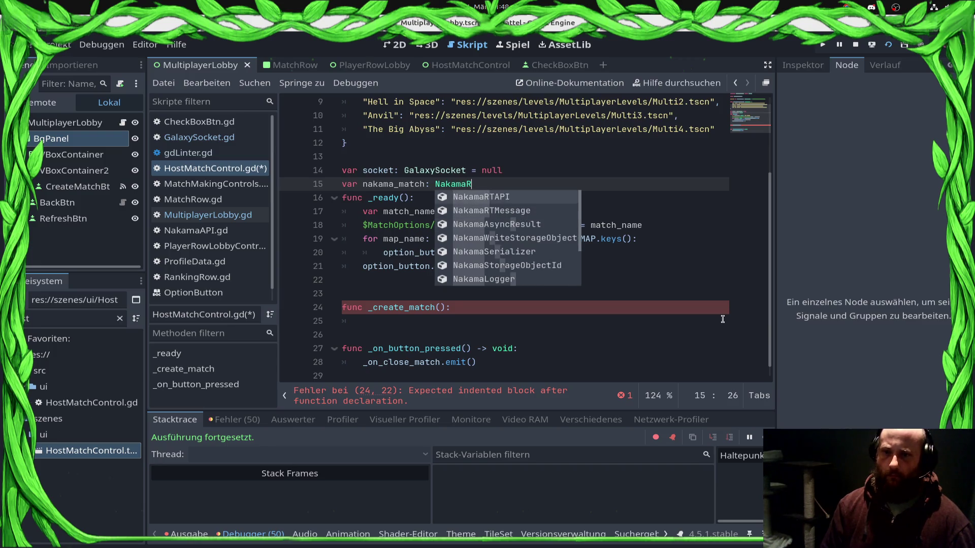
key("Return")
type(".M")
key("Return")
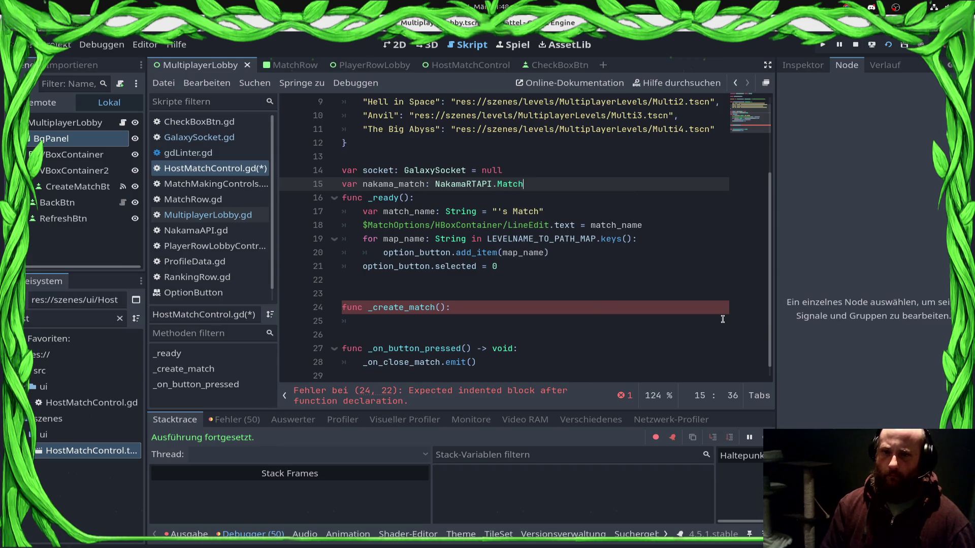
type(" = null")
key("ctrl+s")
key("ctrl+End")
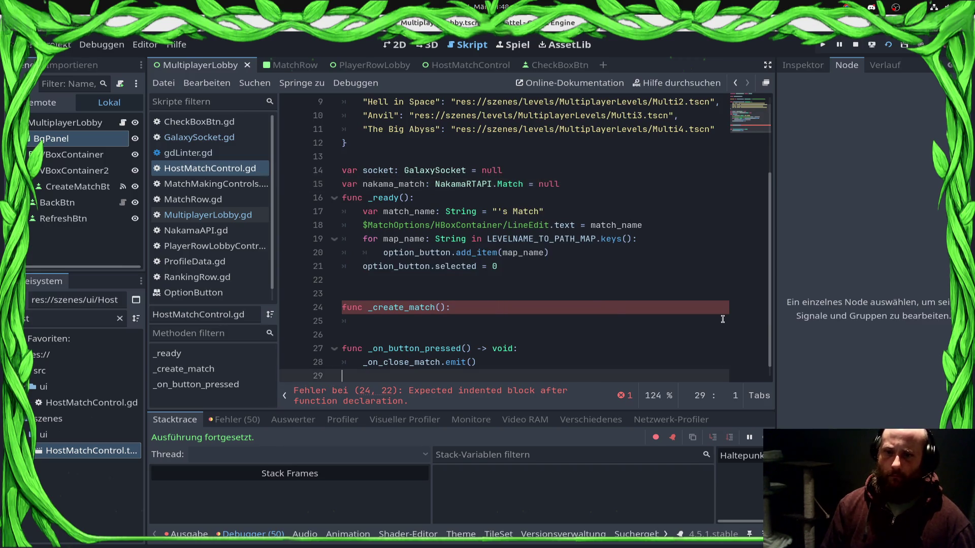
key("Up")
key("Up")
key("Up")
key("Up")
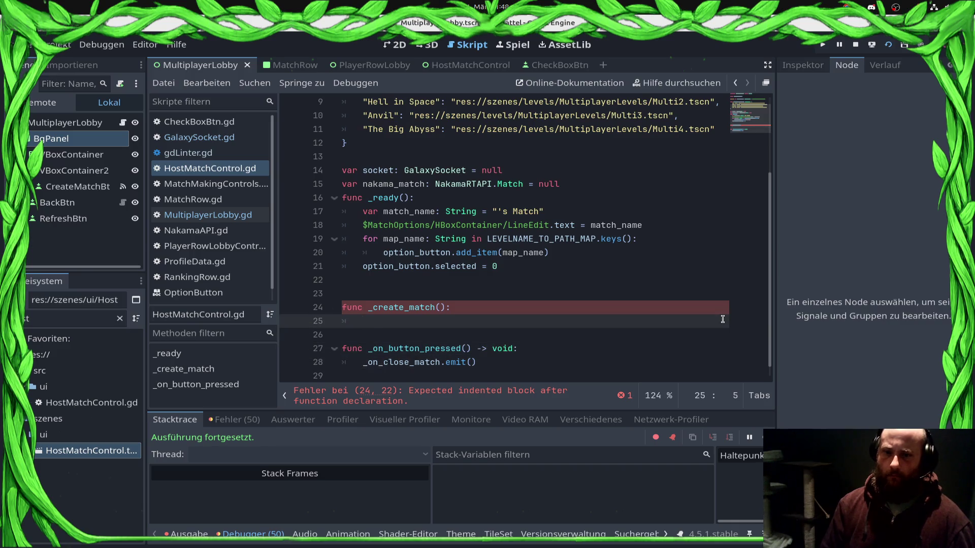
Write 'nakama_match = socket.create_match()' on line 25 of _create_match
type("cre")
key("BackSpace")
key("BackSpace")
key("BackSpace")
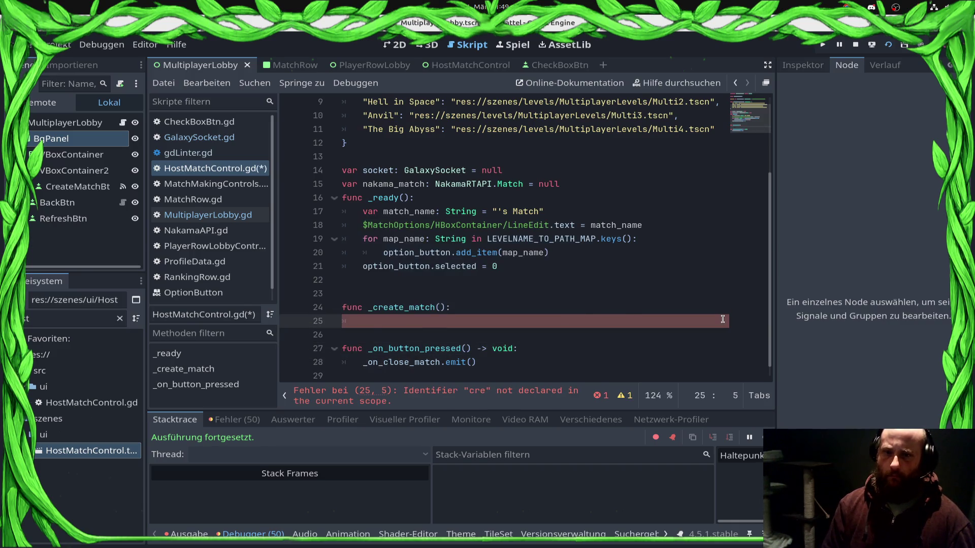
type("nak")
key("BackSpace")
key("BackSpace")
type("so")
key("BackSpace")
key("BackSpace")
key("BackSpace")
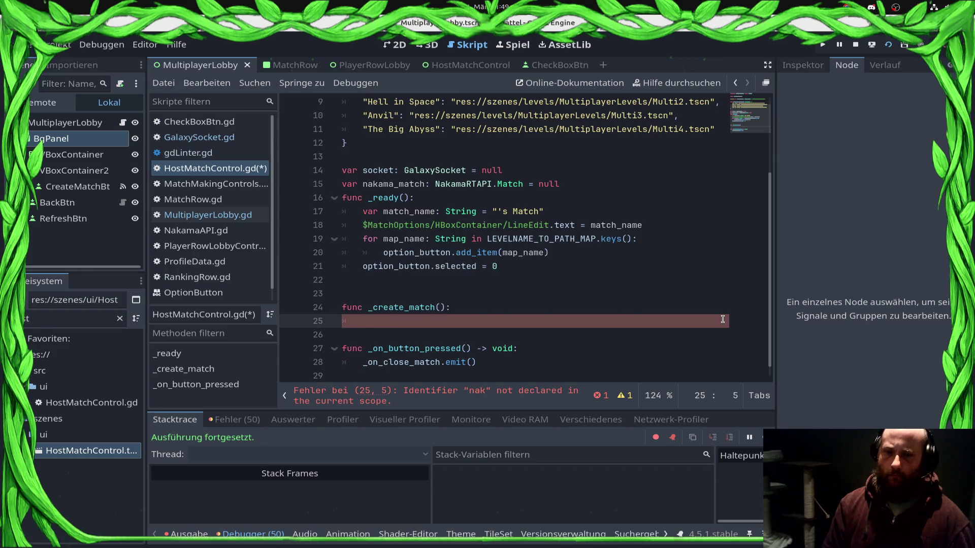
type("naka")
key("Return")
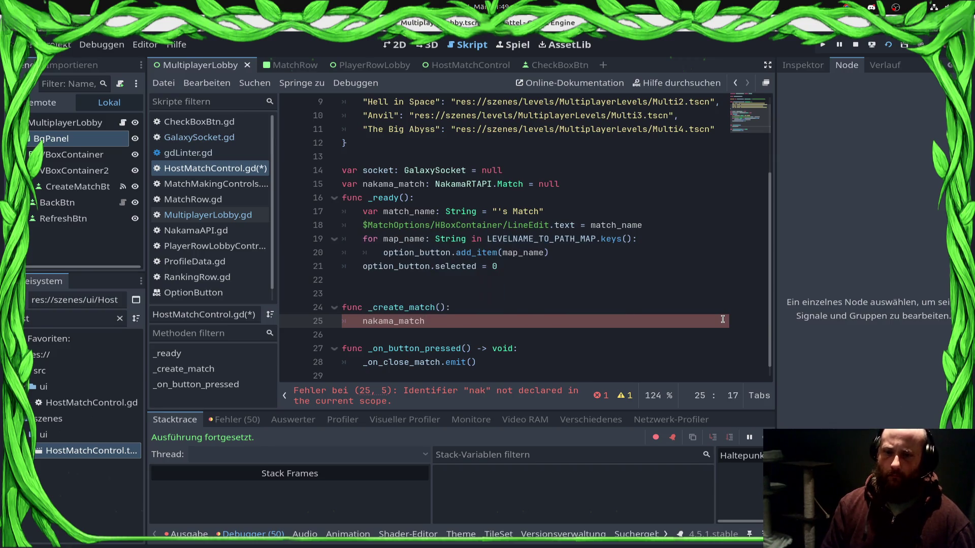
type(" = socket.creat")
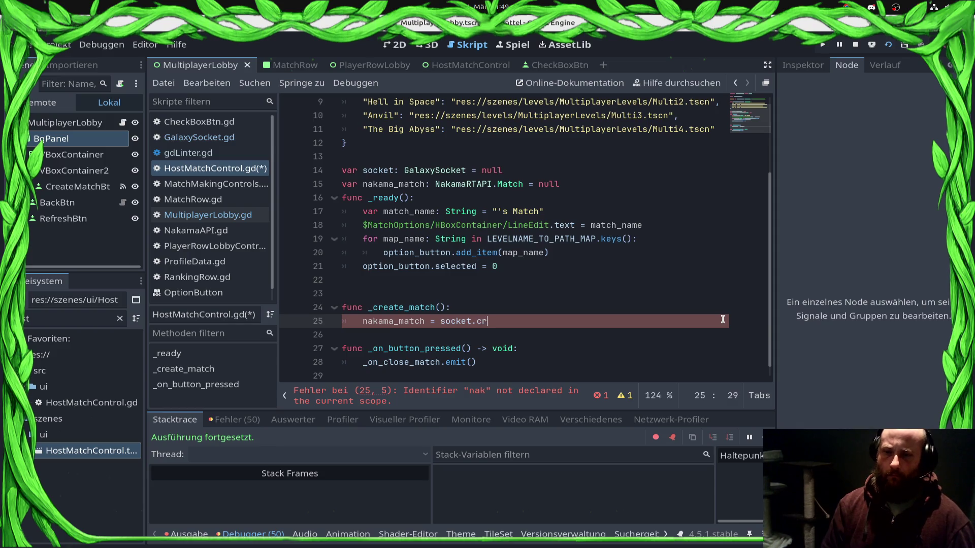
key("Return")
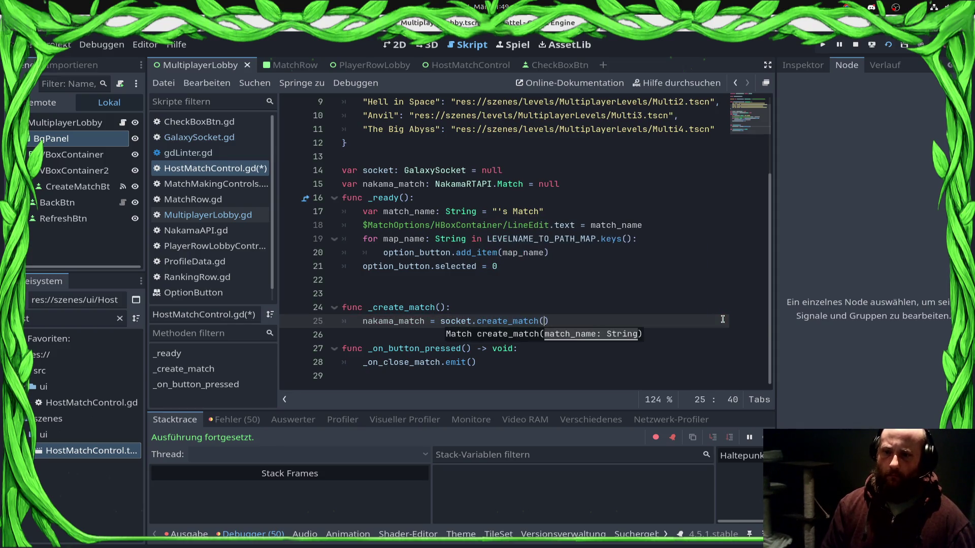
key("Up")
key("Up")
key("Up")
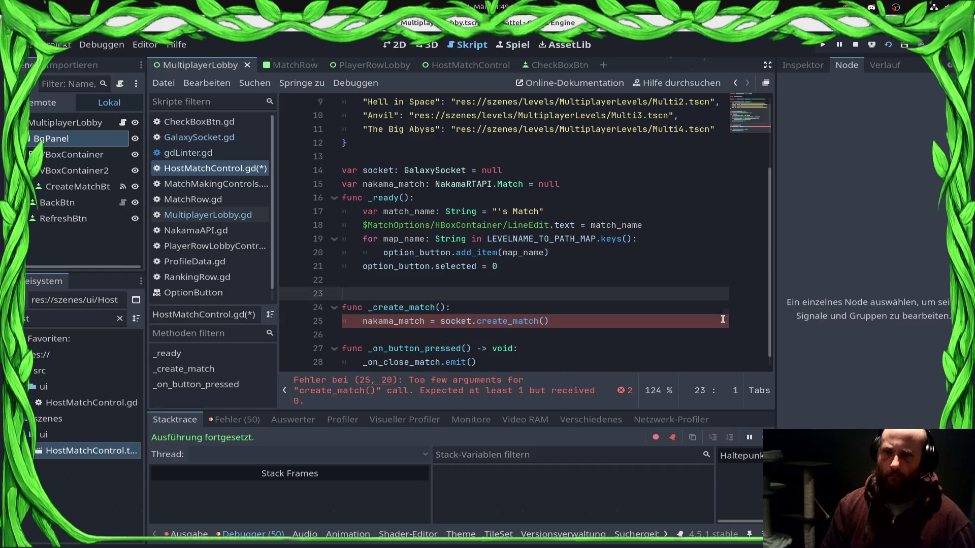
key("Down")
key("Down")
key("Down")
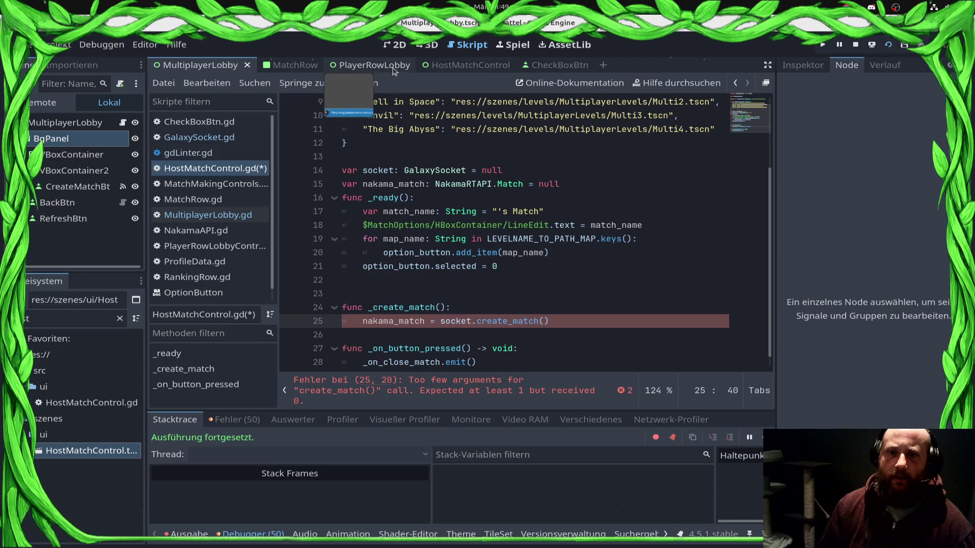
Pass the HostMatchControl scene's LineEdit .text as the create_match argument and save
left_click(358, 65)
left_click(490, 68)
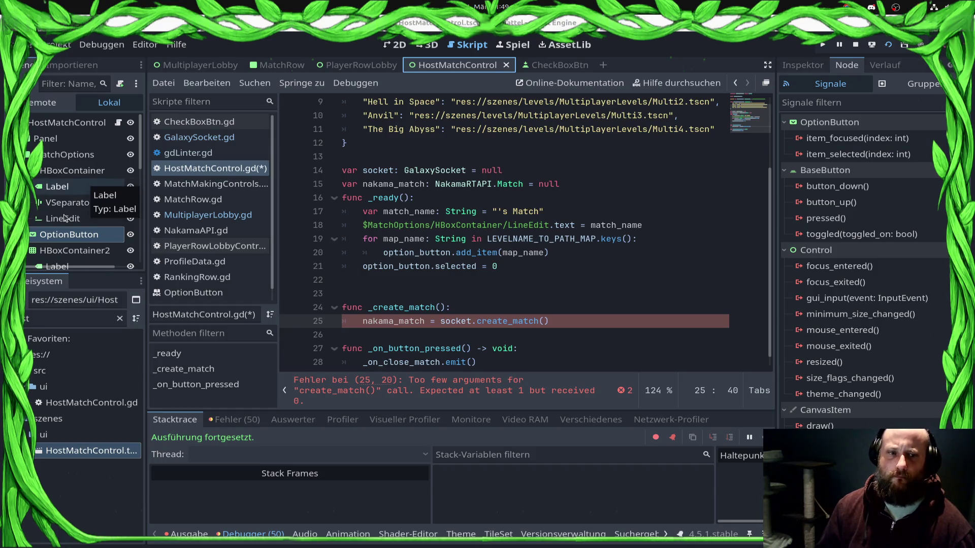
mouse_move(63, 218)
left_mouse_down()
mouse_move(616, 336)
mouse_move(544, 321)
left_mouse_up()
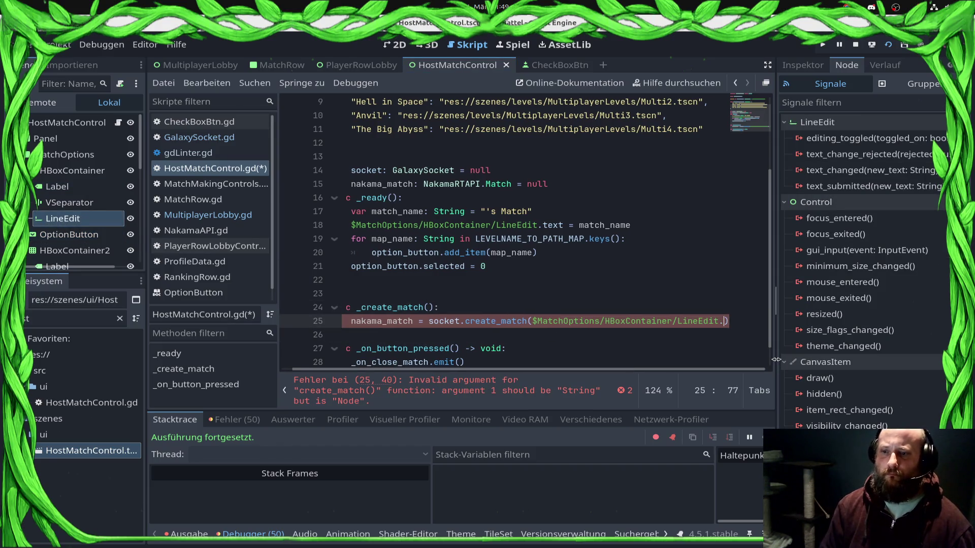
type("text")
key("ctrl+s")
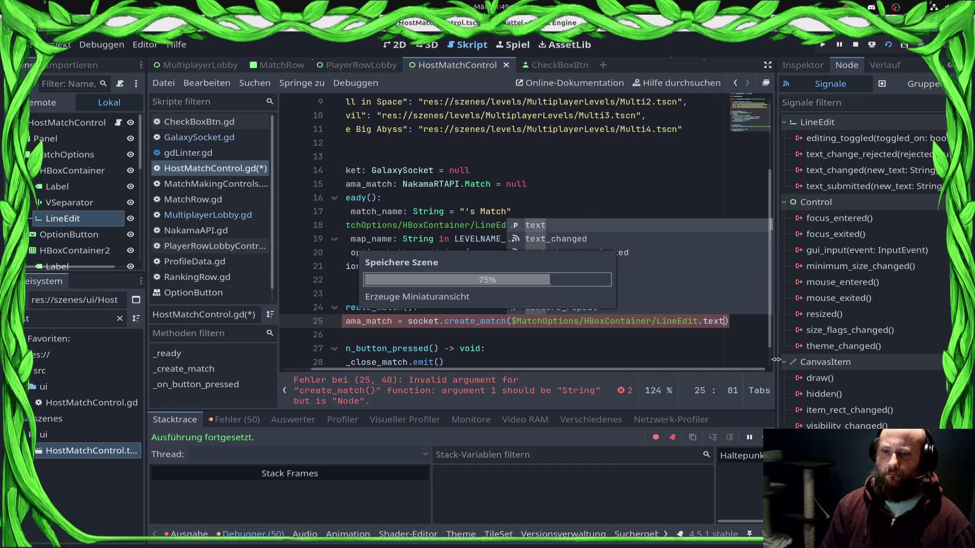
Prefix the create_match call with 'await', save, and add a new line below
key("Home")
key("Home")
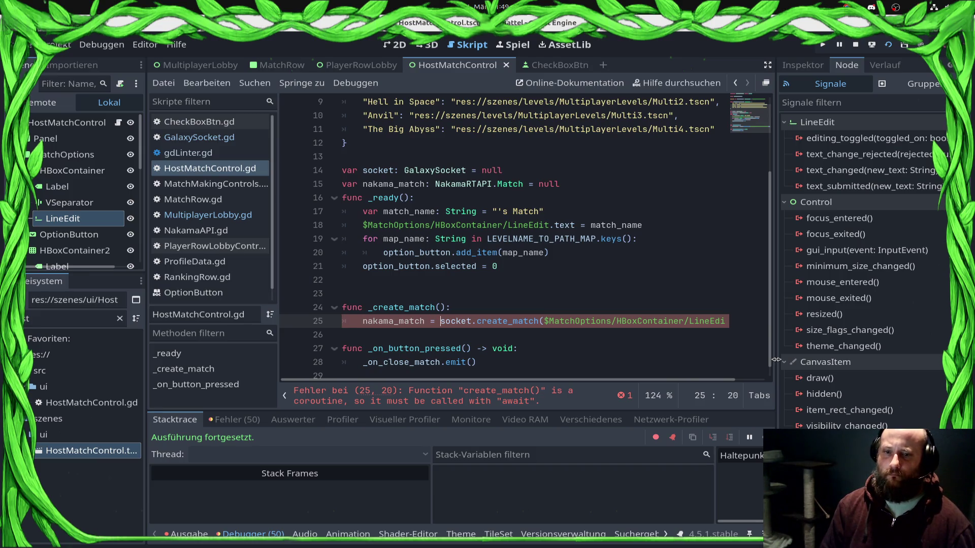
type("await")
key("ctrl+s")
key("End")
key("Return")
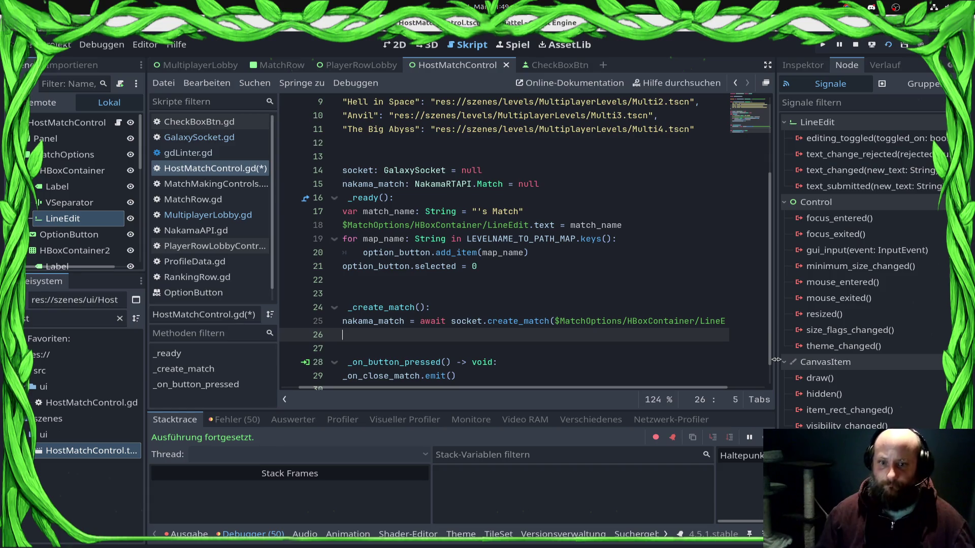
Connect LineEdit's text_submitted signal, keeping the default _on_line_edit_text_submitted receiver method
left_click(403, 389)
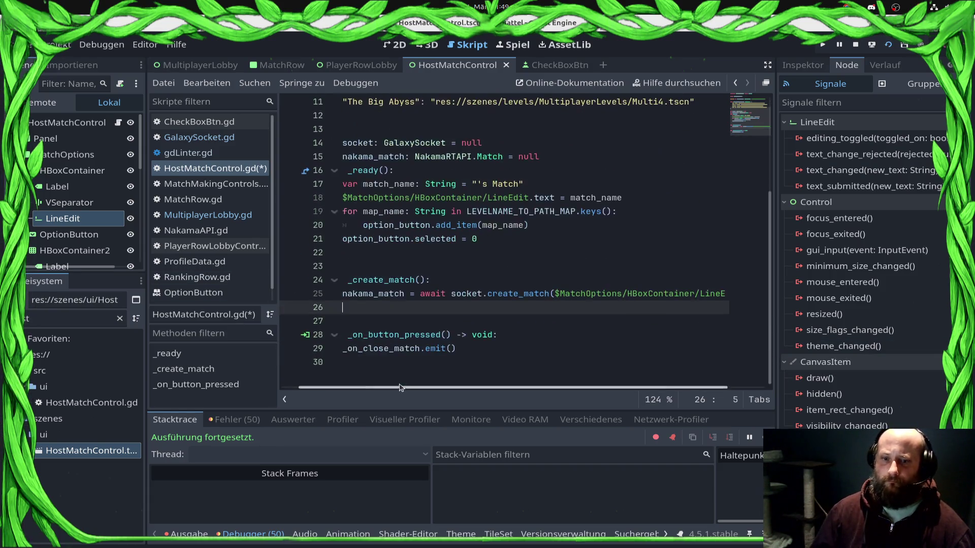
left_click(405, 305)
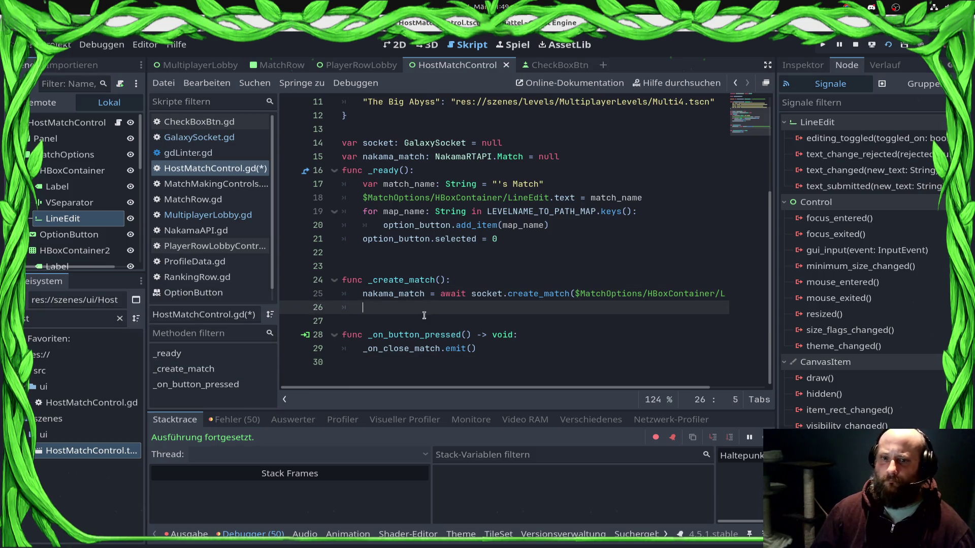
double_click(873, 188)
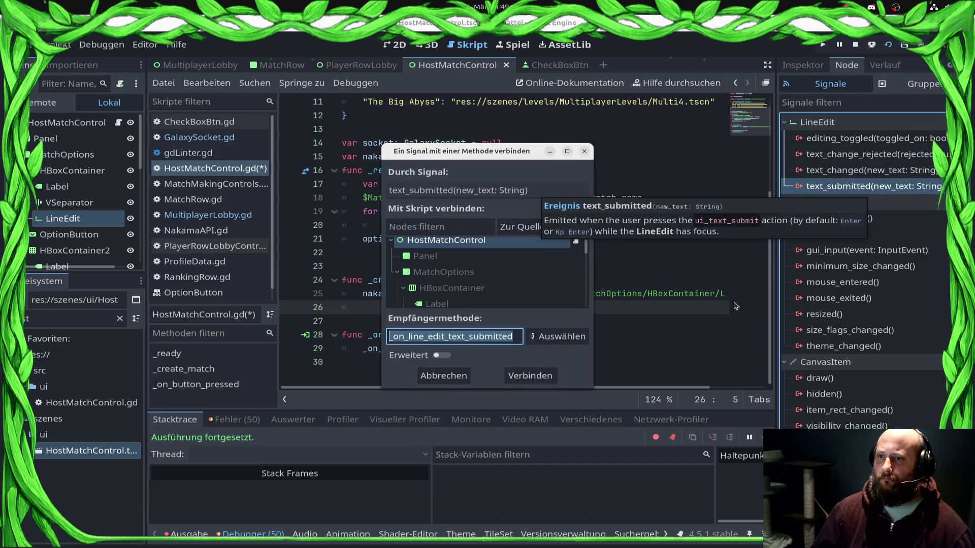
left_click(514, 370)
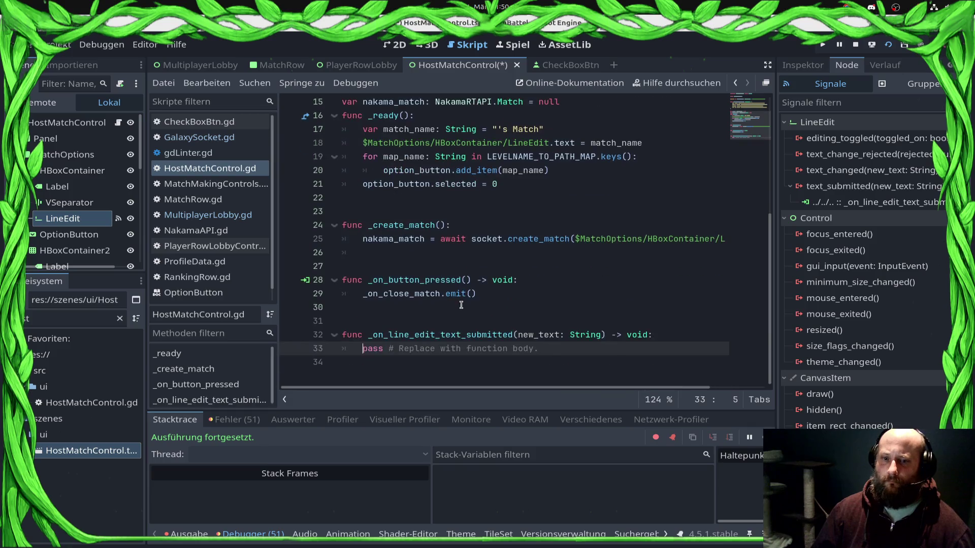
Replace the handler's pass with a socket.leave_lobby_match() call
key("shift+Home")
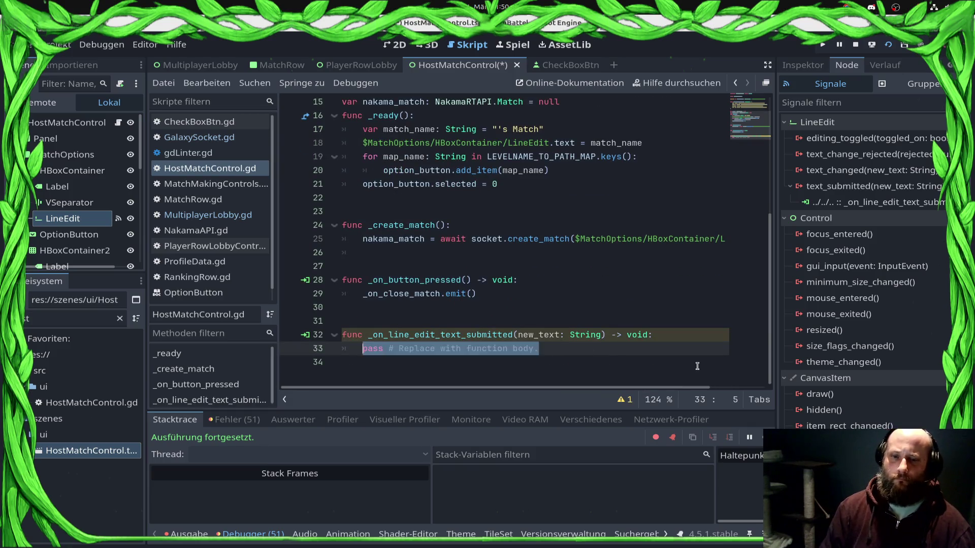
type("sock")
key("Return")
type(".lea")
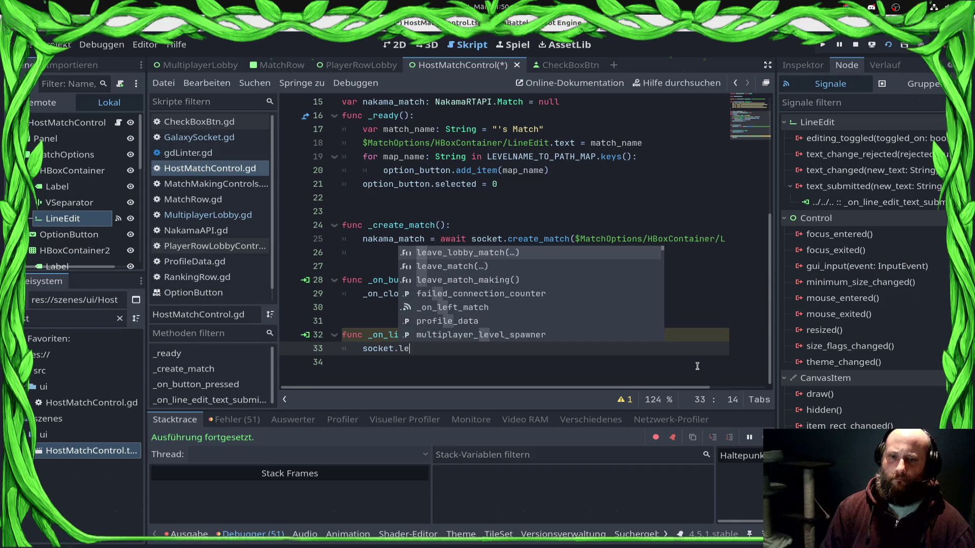
key("Return")
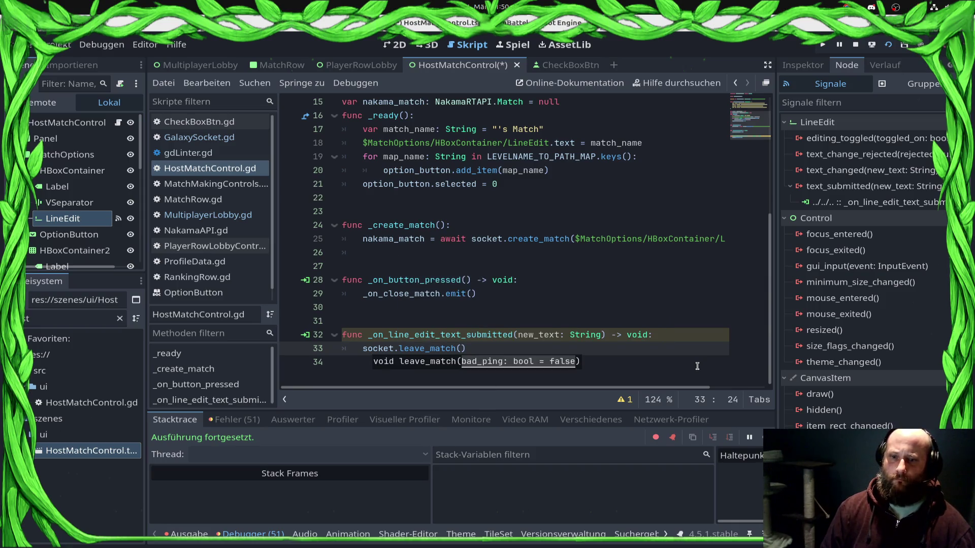
key("Left")
key("Left")
key("Left")
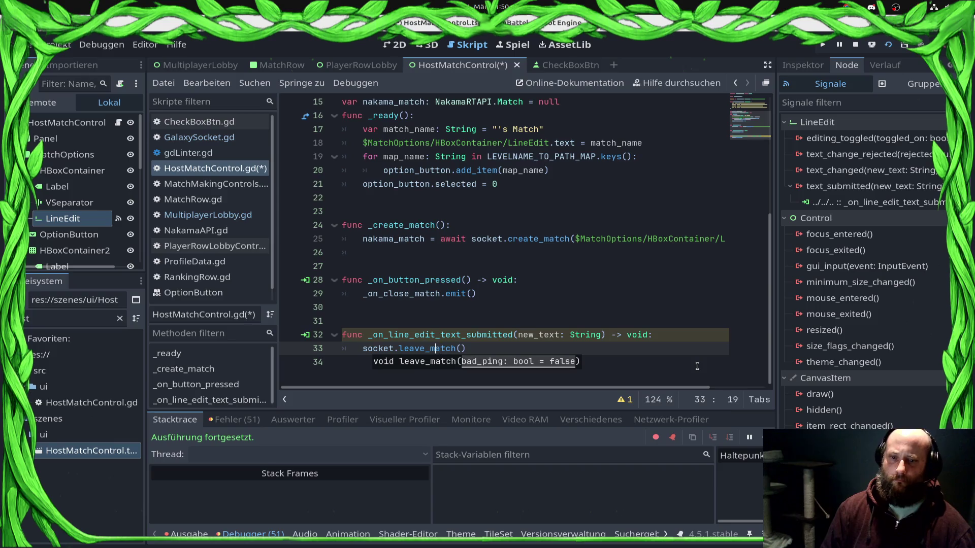
type("naka")
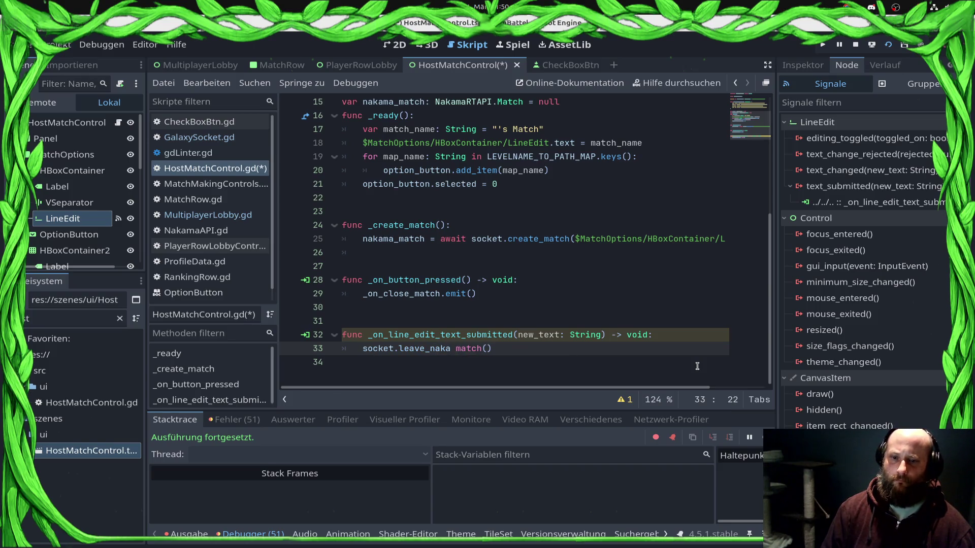
key("Left")
key("Left")
key("shift+Right")
key("shift+Right")
key("shift+Right")
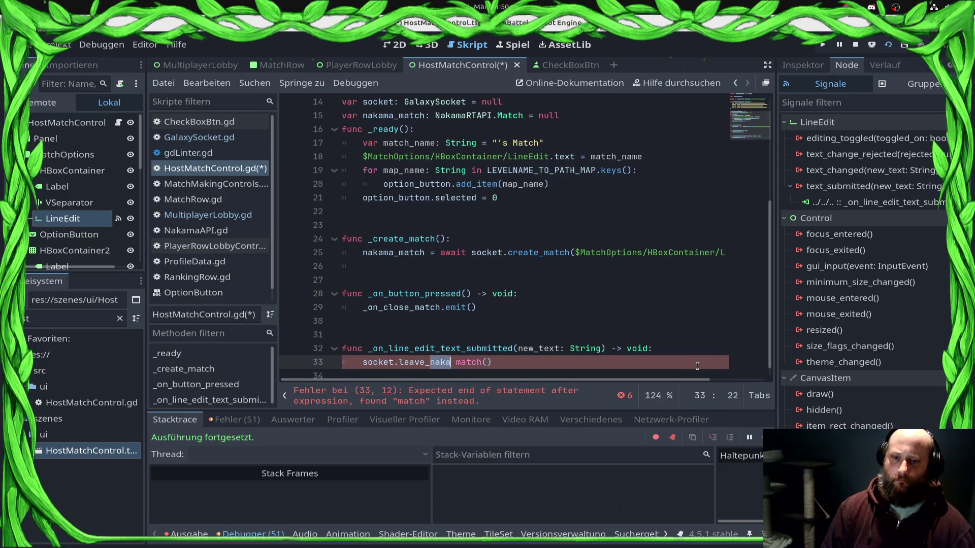
key("Delete")
key("Up")
key("Return")
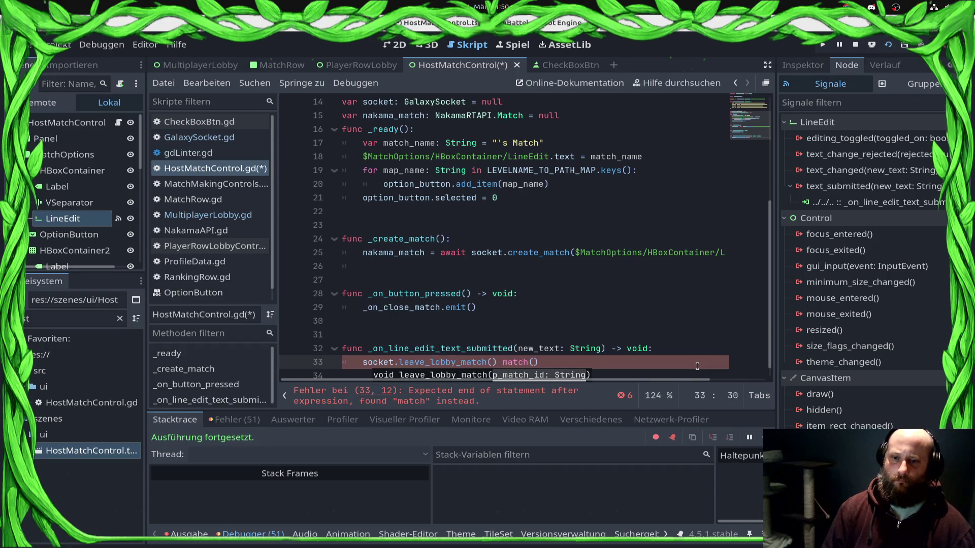
key("Delete")
key("Delete")
key("Delete")
Add an 'if nakama_match != null:' guard above the leave call
key("Home")
key("Return")
key("Up")
type("if na")
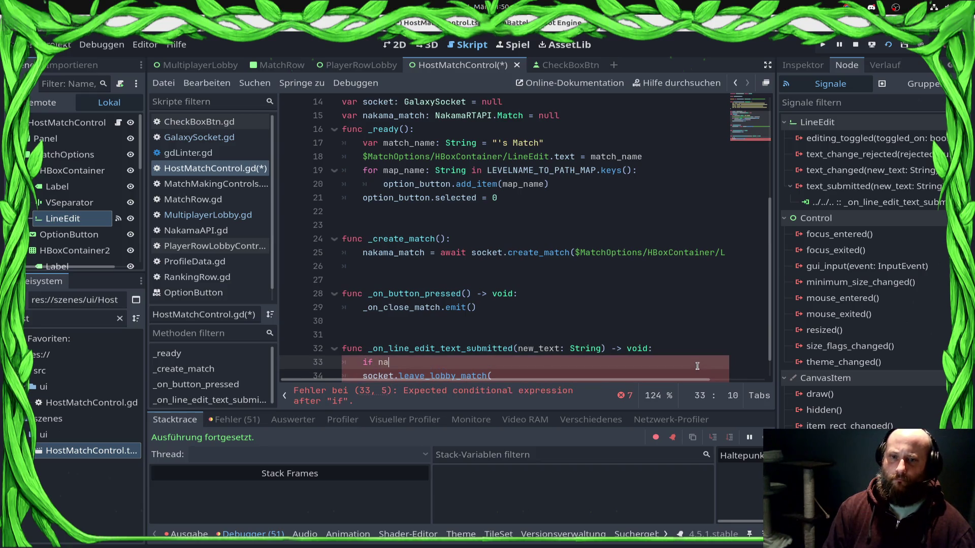
key("Return")
type("!è")
key("BackSpace")
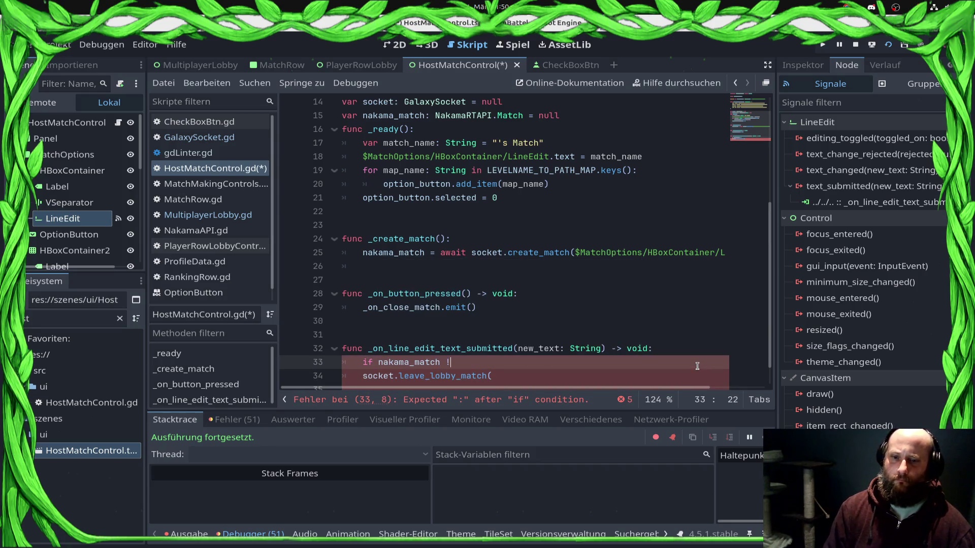
type("= null:")
Indent the leave call under the if, pass nakama_match.match_id to it, and save
key("Down")
key("Home")
key("Tab")
key("End")
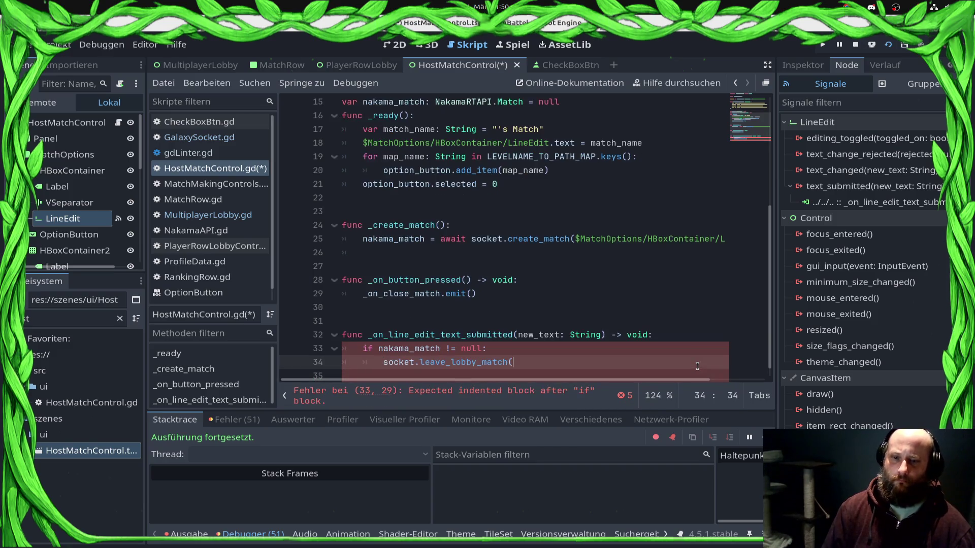
type("naka")
key("Return")
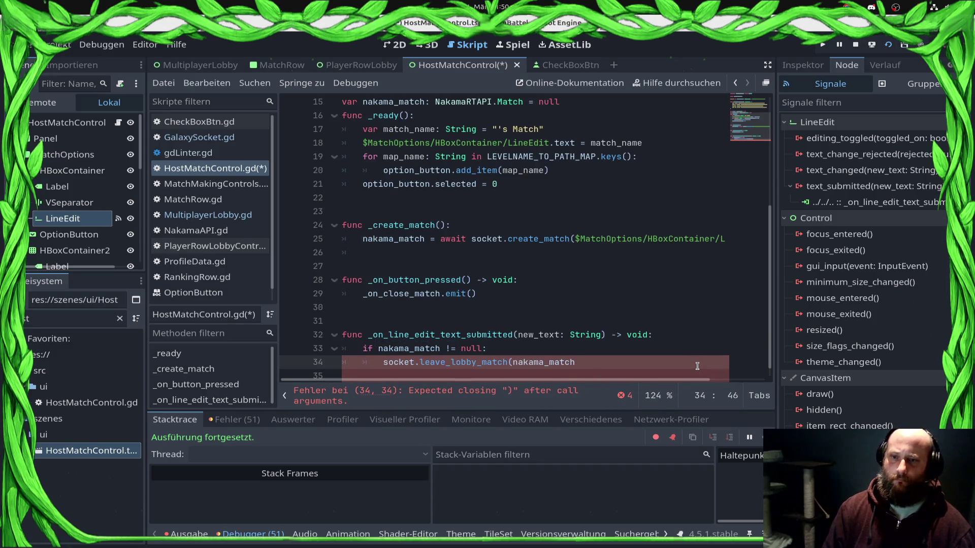
type(".ma")
key("Return")
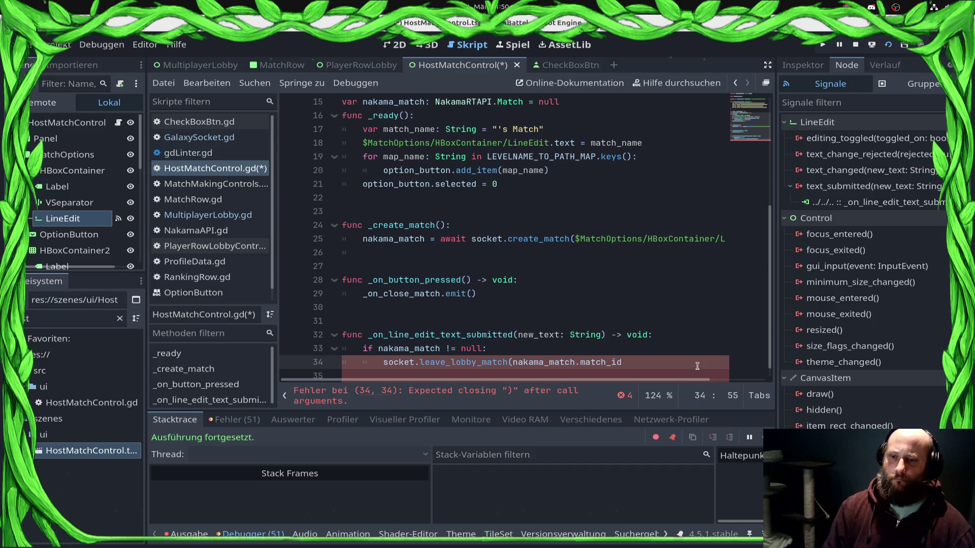
type(")")
key("ctrl+s")
Try a _create_match() call on the next line, then delete it
key("Return")
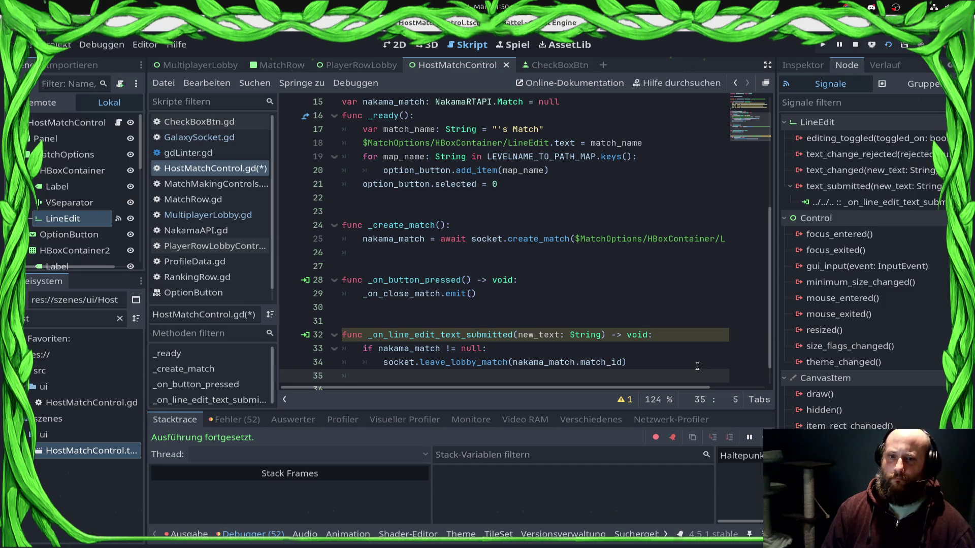
type("_create_match()")
key("ctrl+s")
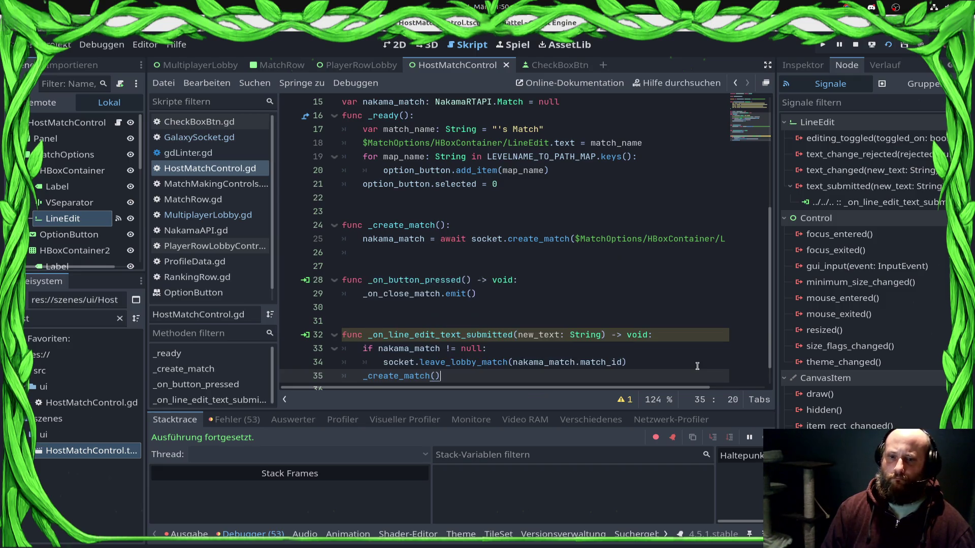
key("Left")
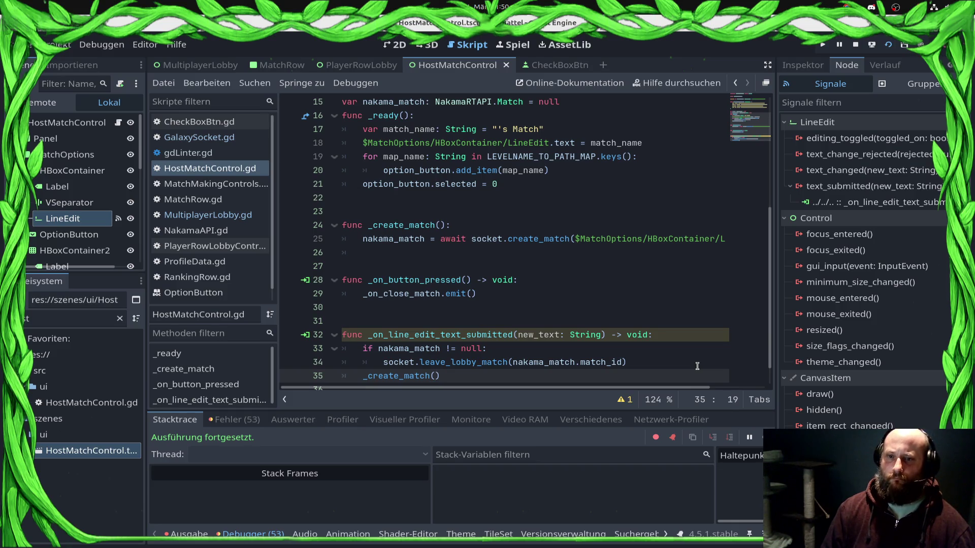
key("Right")
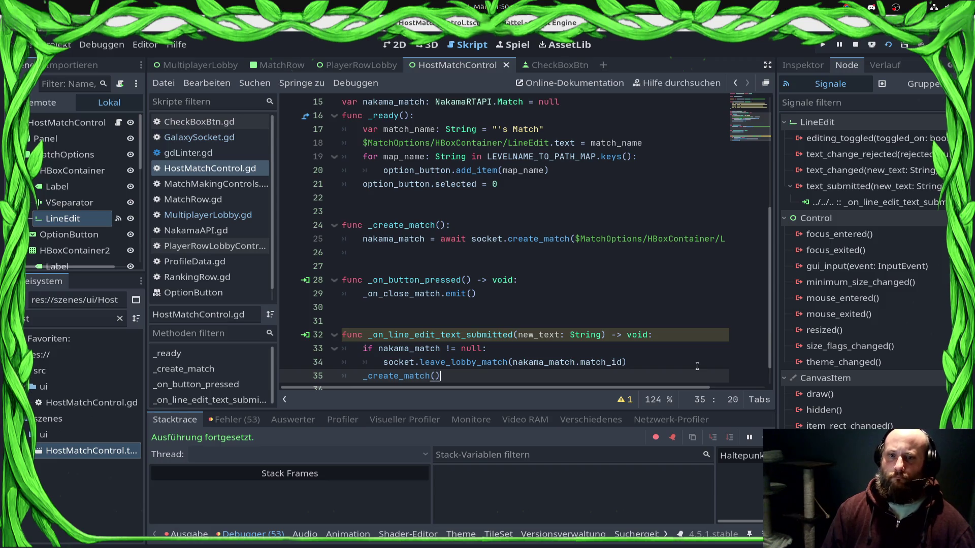
key("shift+Home")
key("BackSpace")
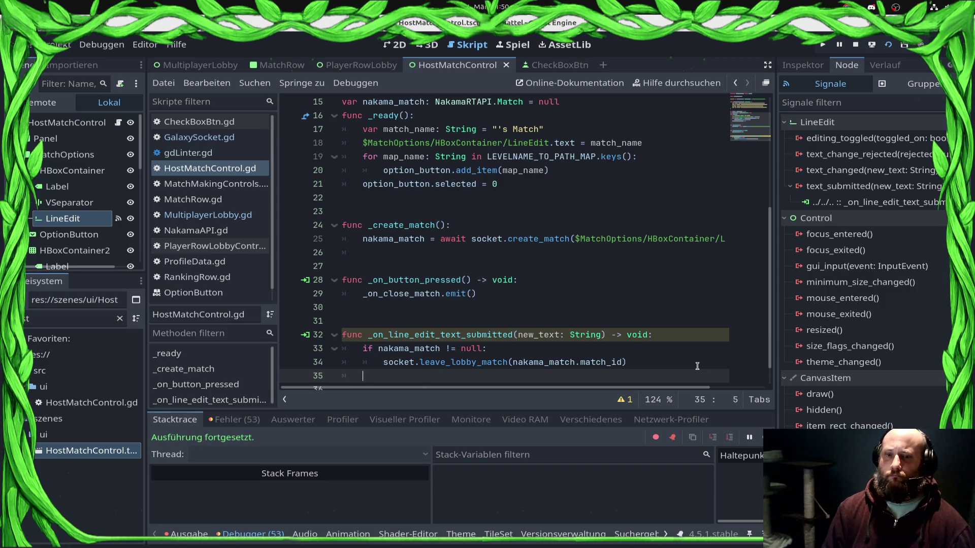
Write 'nakama_match = await socket.create_match(new_text)' on that line
type("naka")
key("Return")
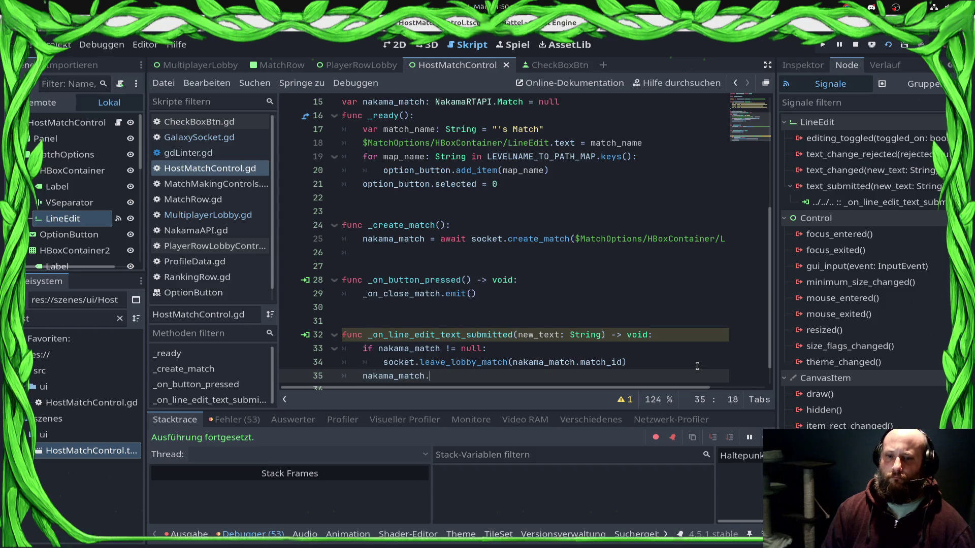
type("crea")
key("BackSpace")
key("BackSpace")
key("BackSpace")
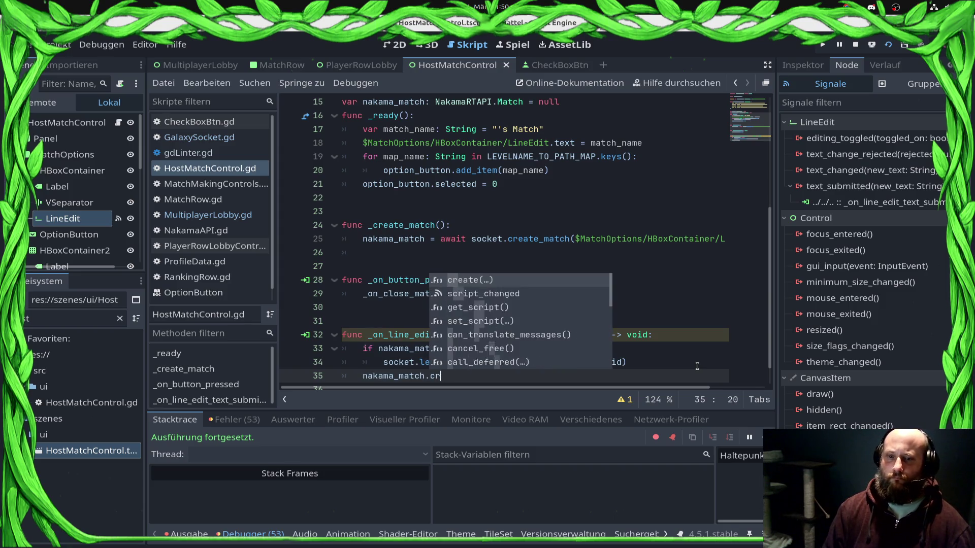
key("BackSpace")
type("= ")
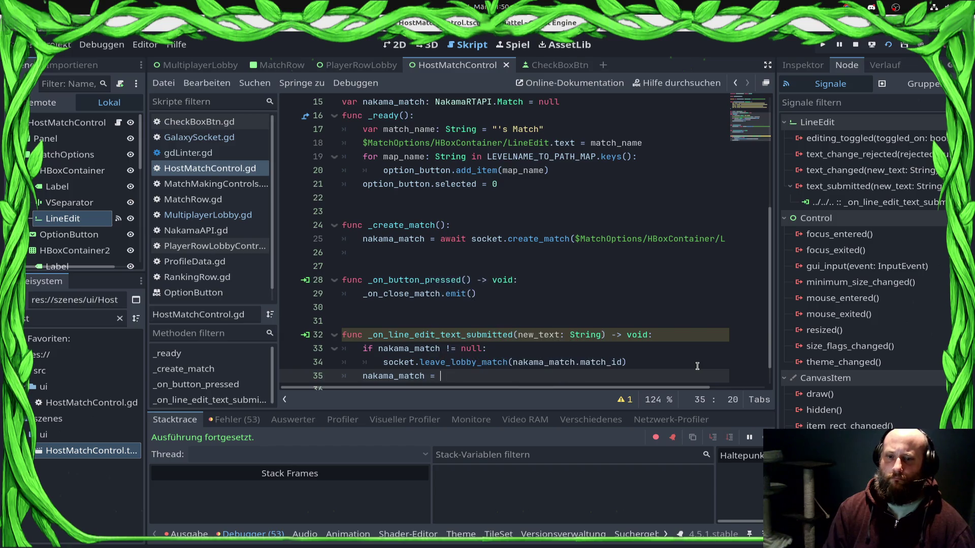
type("socket.crea")
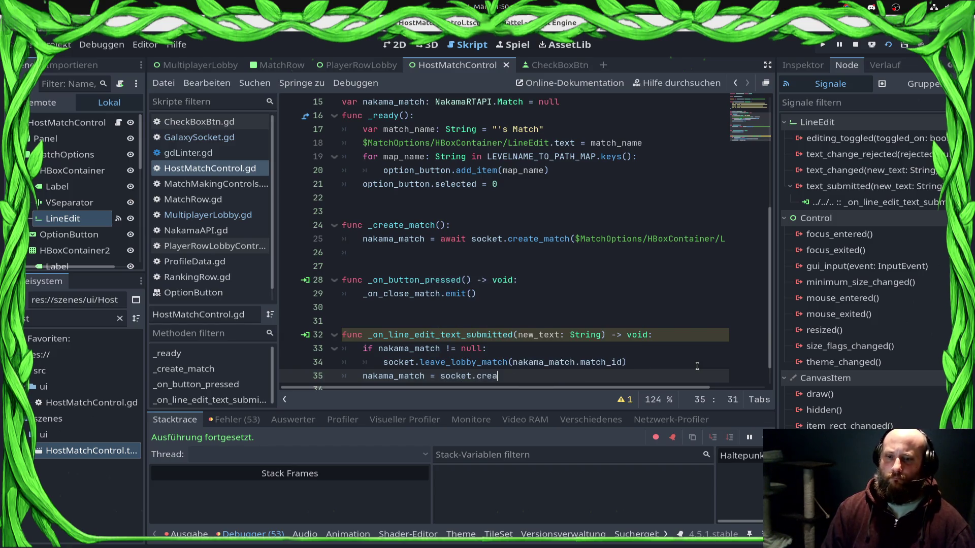
key("Return")
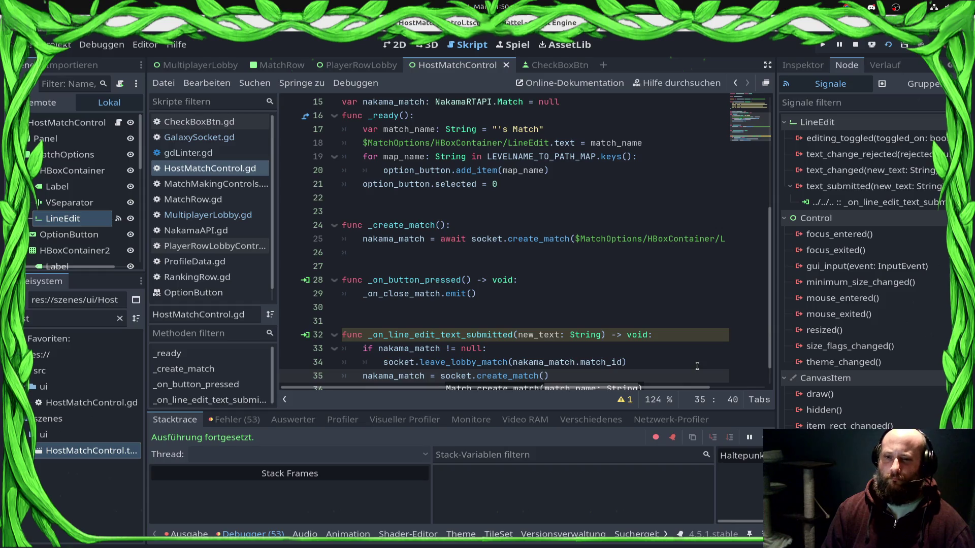
type("new")
key("Return")
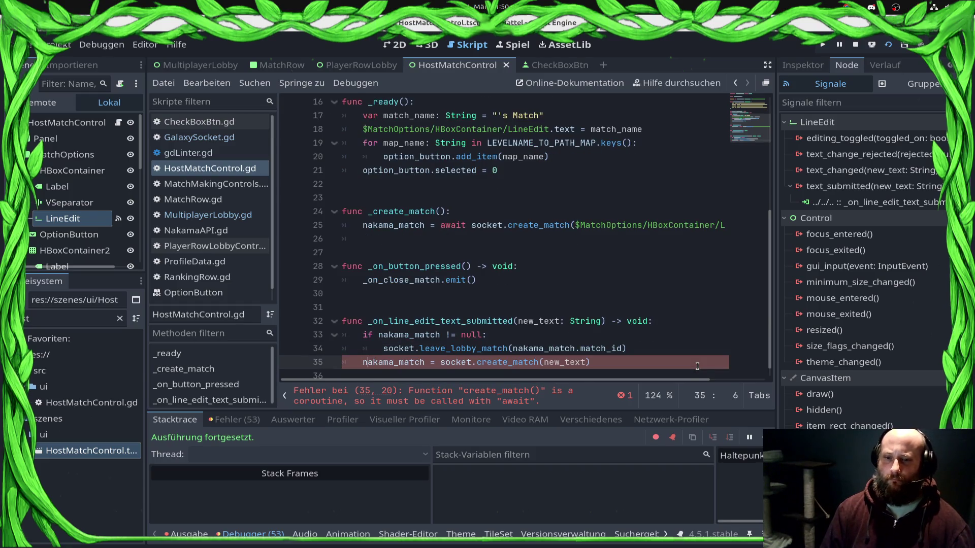
type("await")
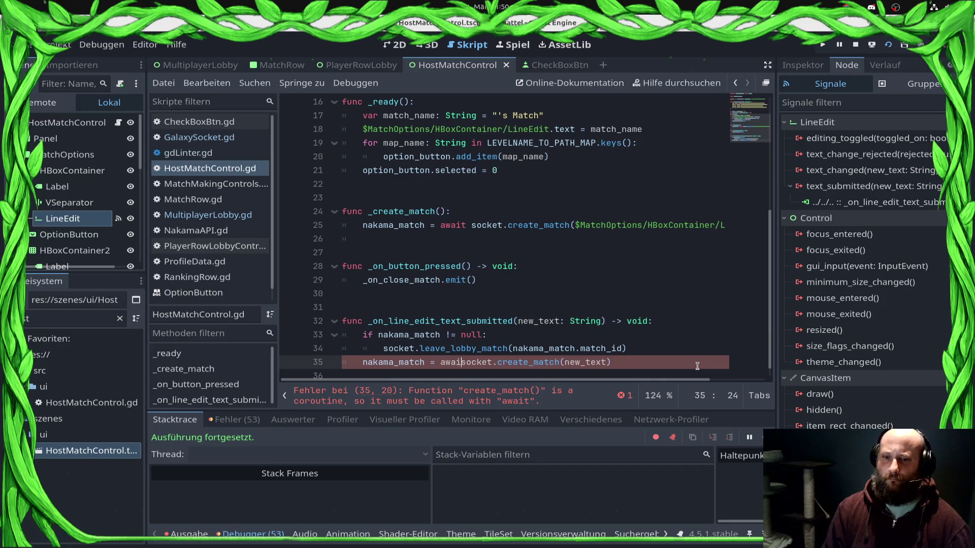
key("Up")
key("Up")
key("Up")
key("Up")
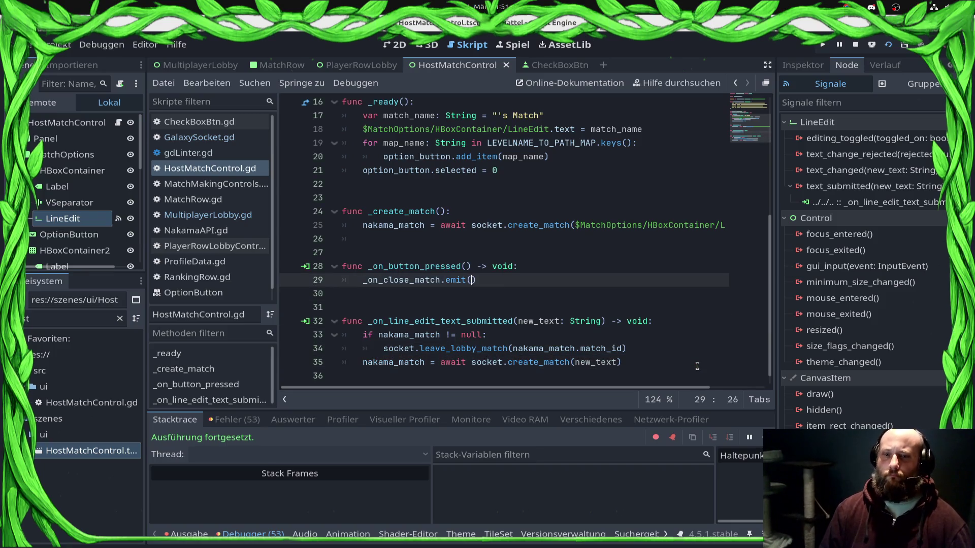
Add 'await get_tree().create_timer(1.0).timeout' on a new line after the leave call
key("Down")
key("Down")
key("Down")
key("Down")
key("Down")
key("End")
key("Return")
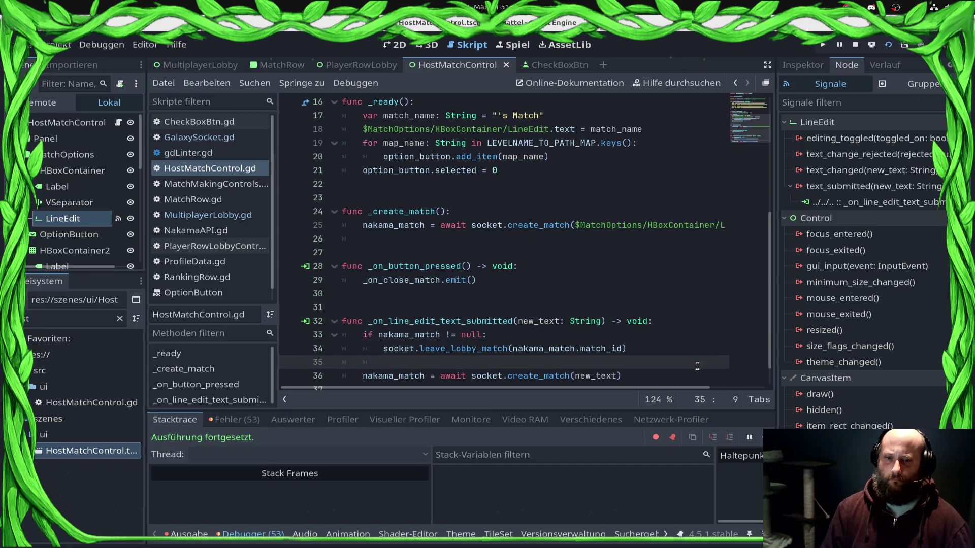
type("get_tr")
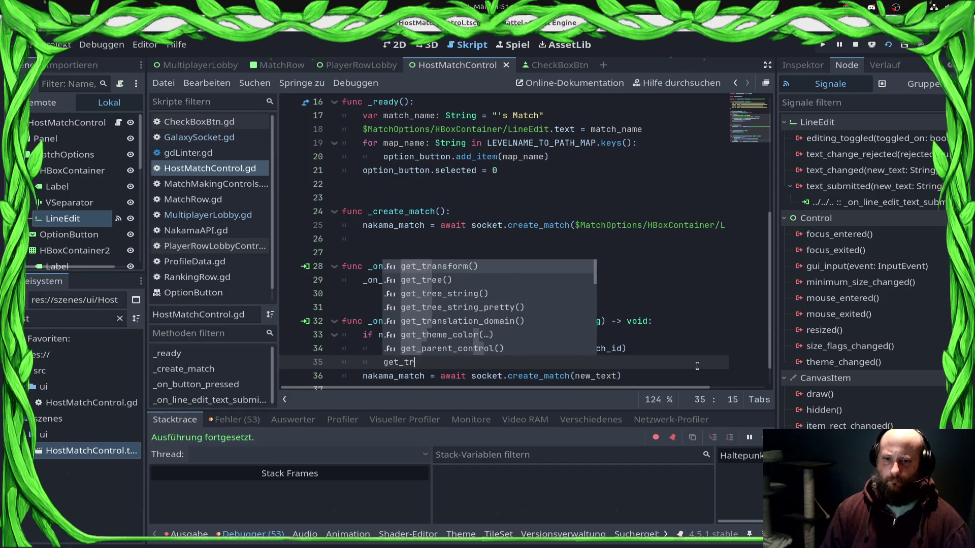
key("Down")
key("Return")
type(".")
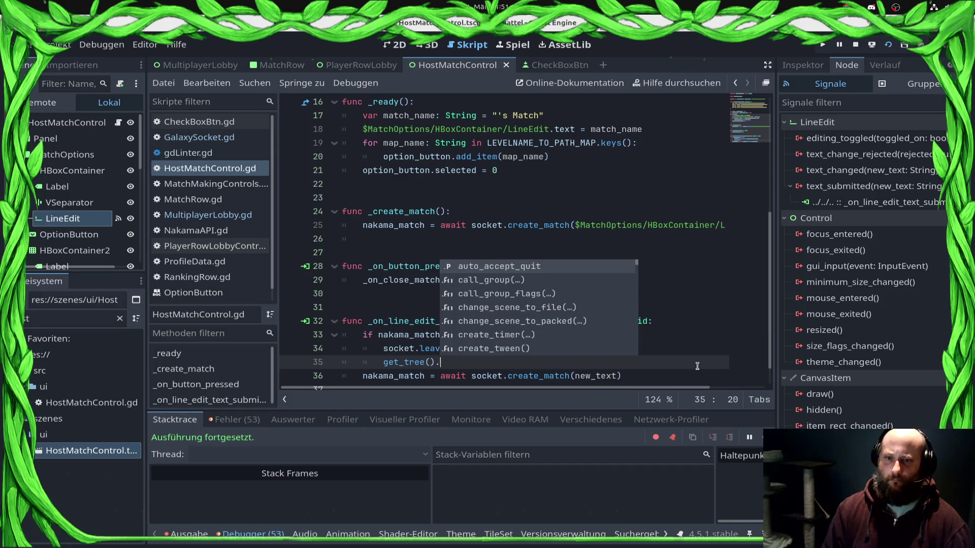
type("create_t")
key("Return")
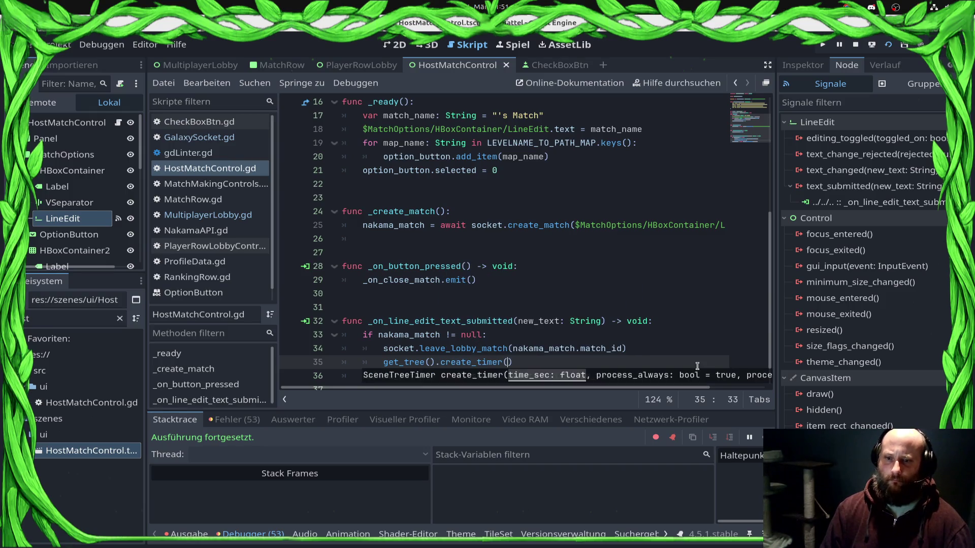
type("1.0)")
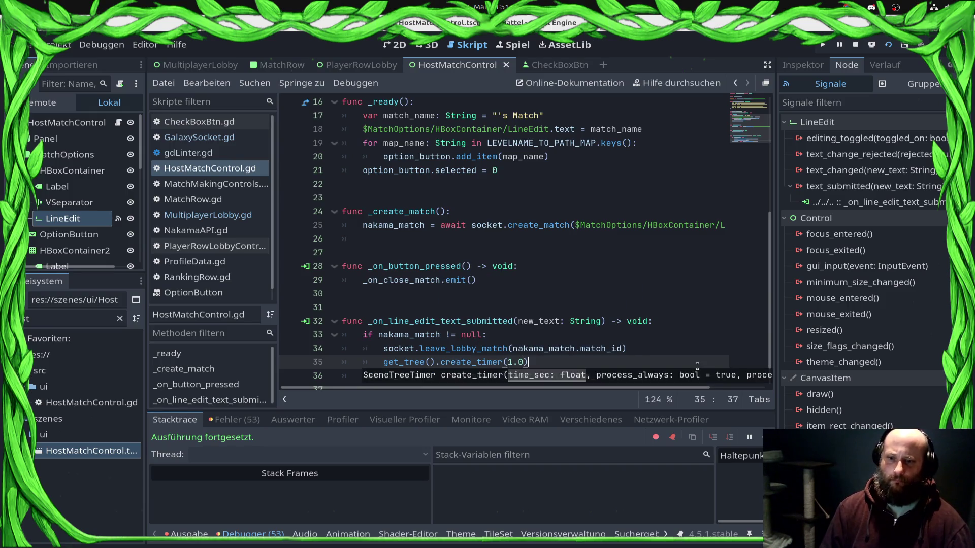
type(".t")
key("Return")
key("Home")
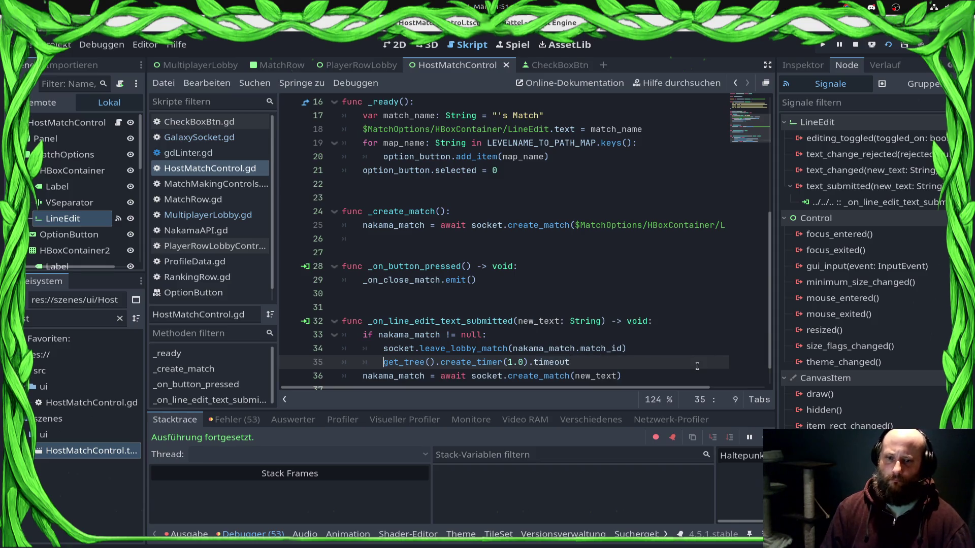
type("await")
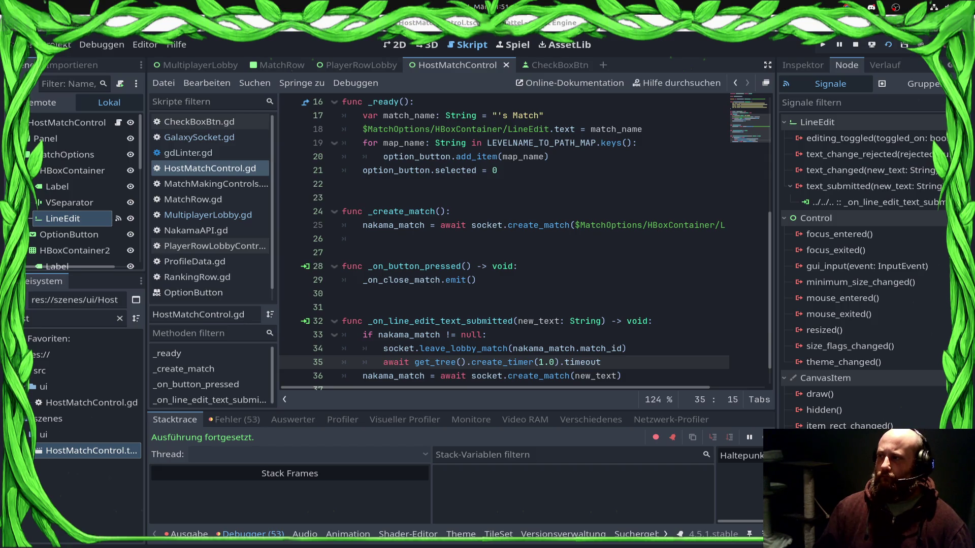
Save HostMatchControl.gd with the one-second timer in place
left_click(557, 267)
scroll(556, 282, "down", 2)
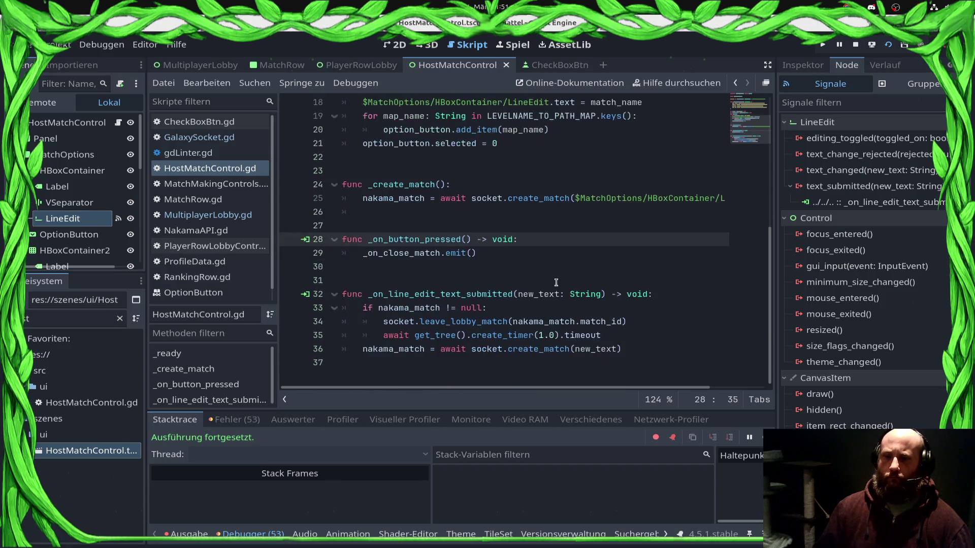
left_click(653, 331)
key("ctrl+s")
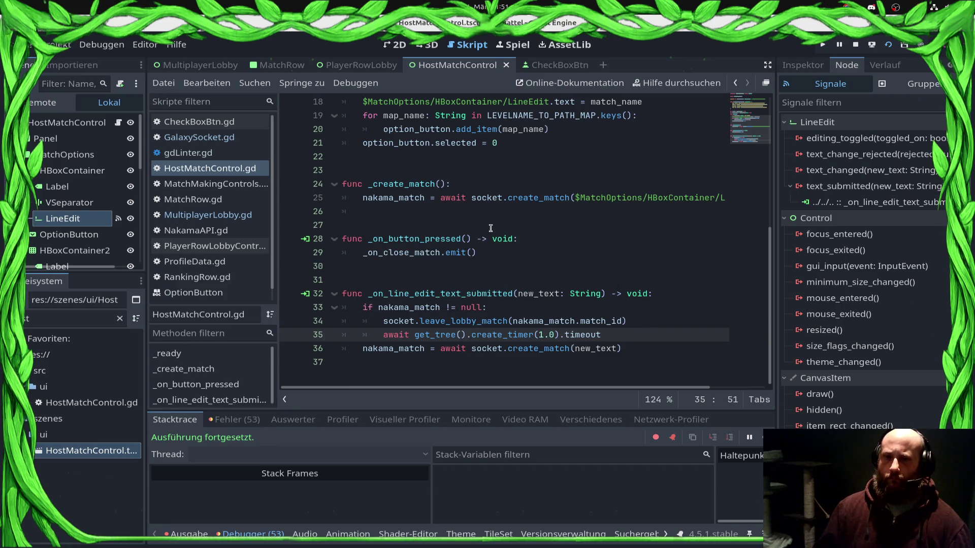
scroll(491, 230, "up", 3)
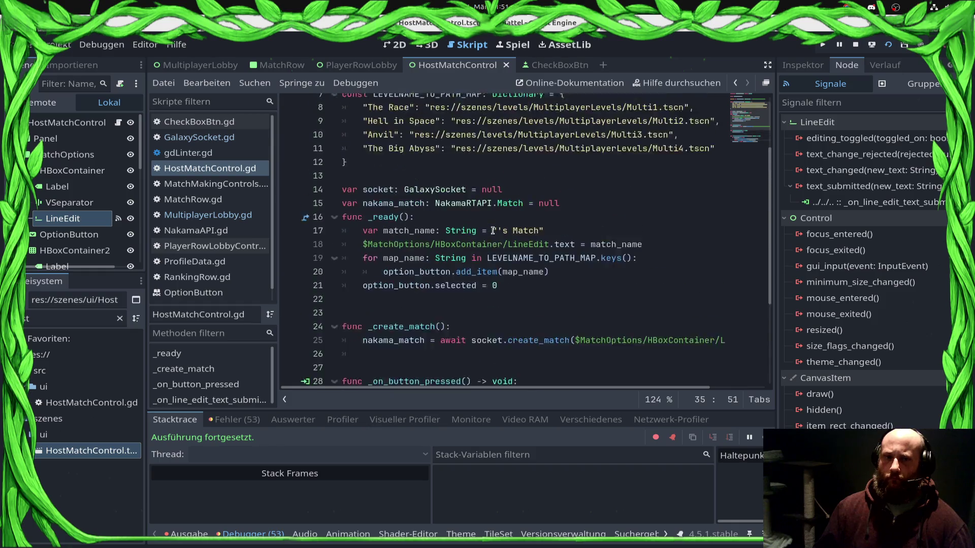
Clear the indentation on line 26 and add blank lines below _create_match
left_click(444, 339)
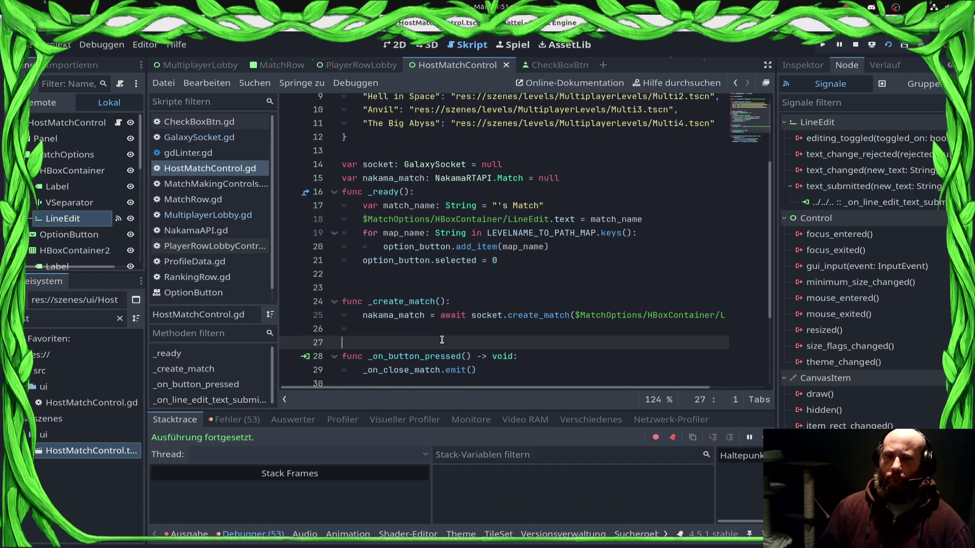
left_click(465, 330)
key("ctrl+a")
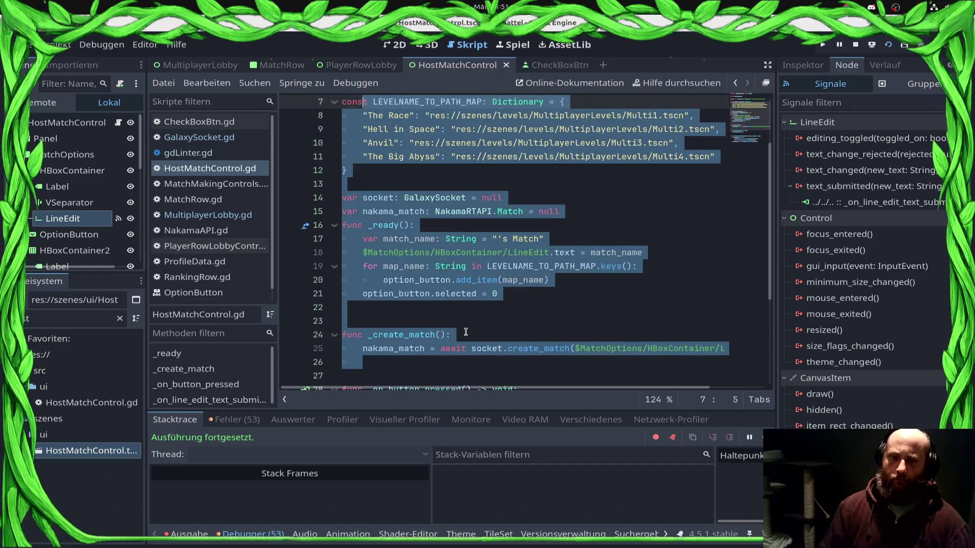
key("shift+Home")
key("Return")
key("Return")
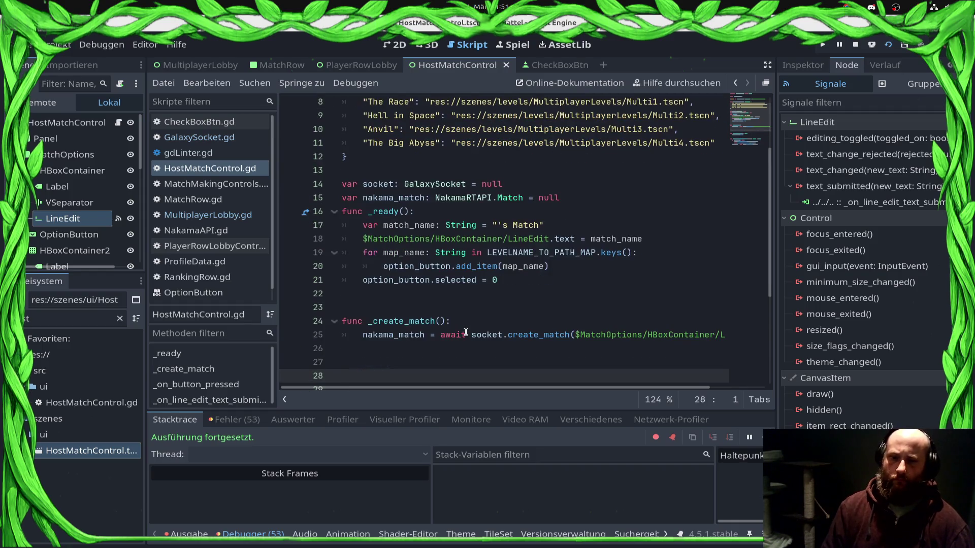
key("BackSpace")
key("Return")
Write 'func _player_joined():' with a pass body, then open GalaxySocket.gd
type("func _")
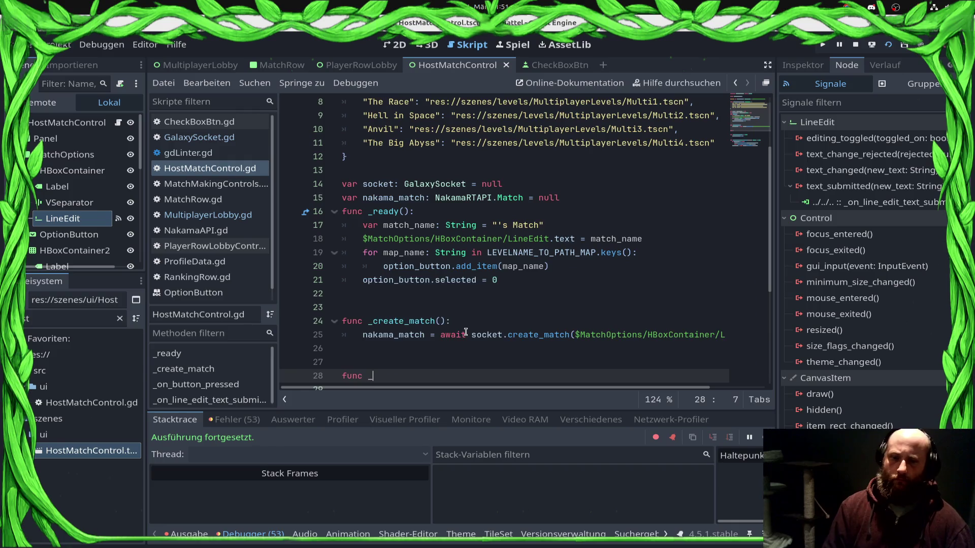
type("player_")
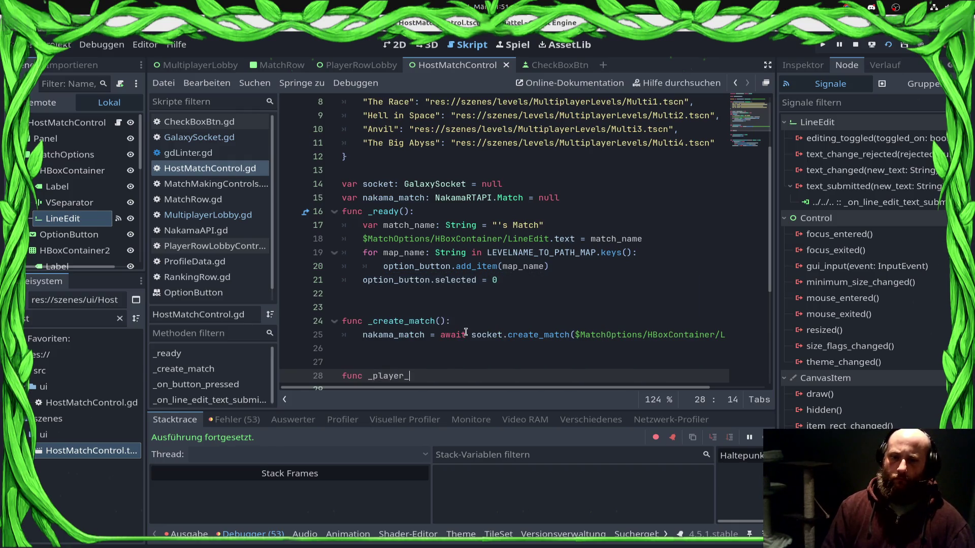
type("joined(")
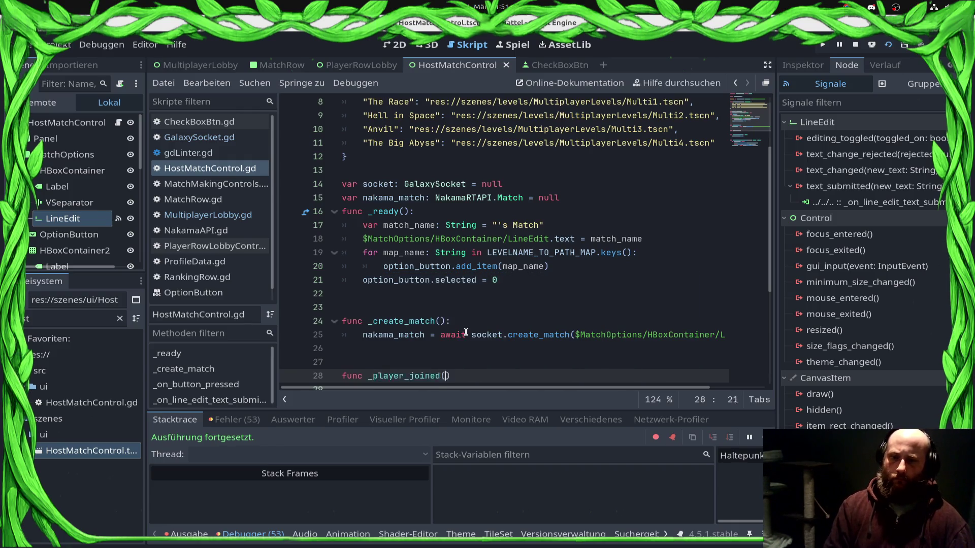
type("Ra")
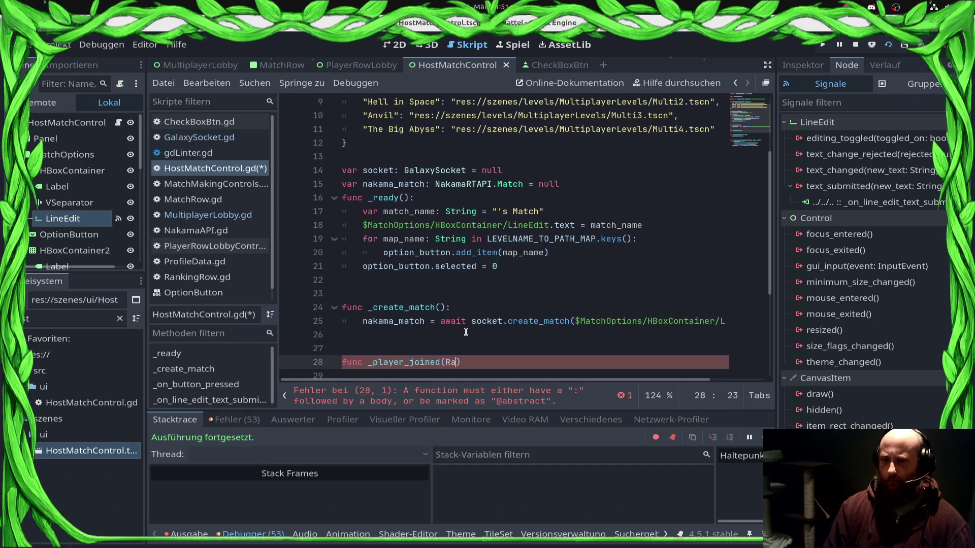
key("BackSpace")
key("BackSpace")
type("):")
key("Return")
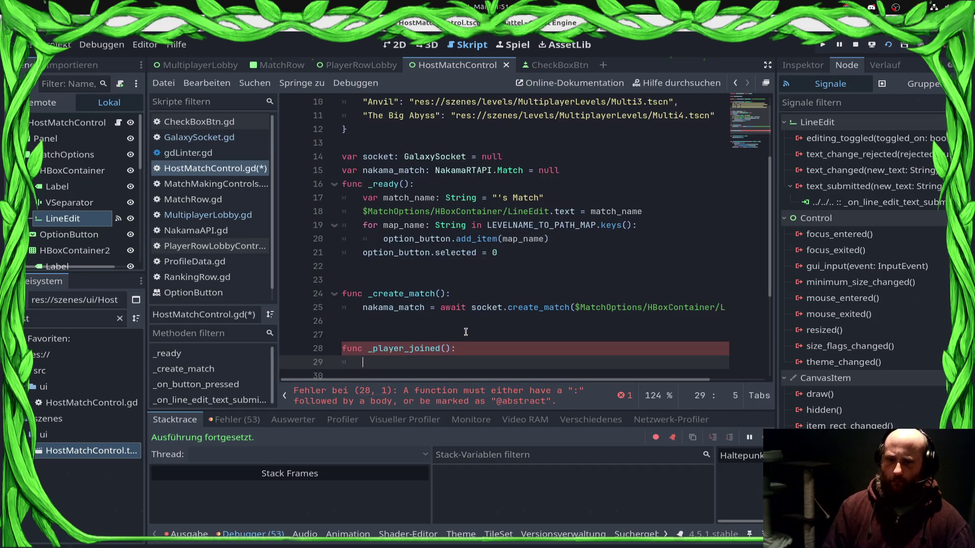
type("pass")
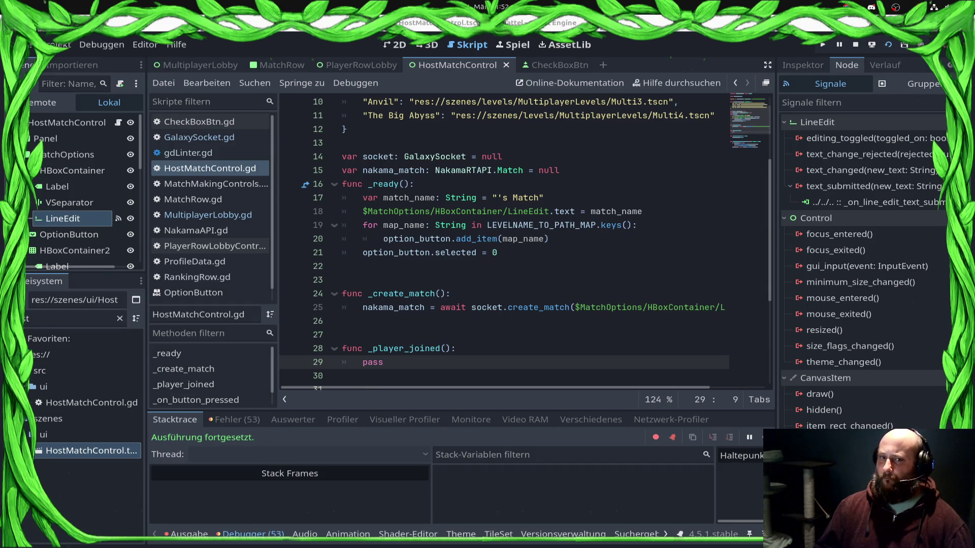
left_click(225, 138)
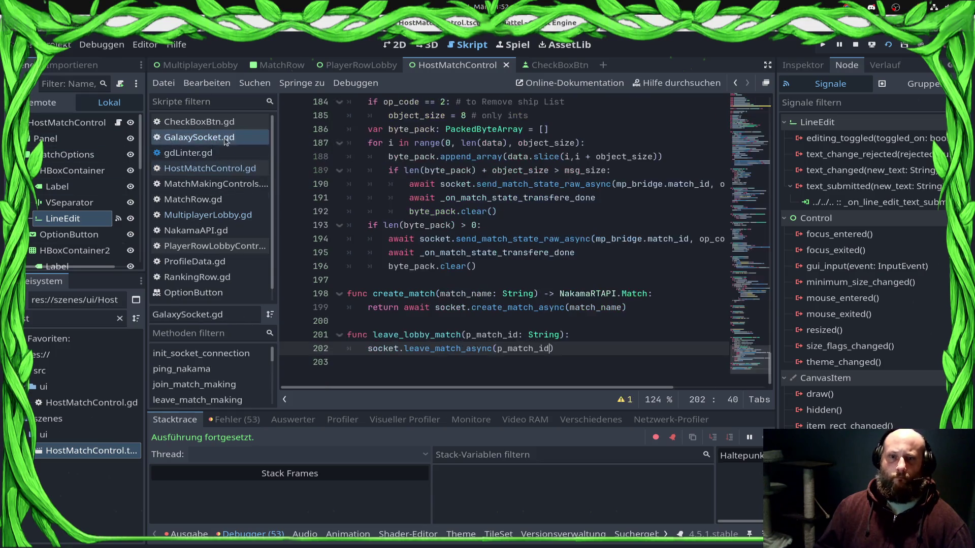
Find where _on_match_joined is connected in HostMatchControl.gd, then return to its definition
scroll(634, 331, "up", 4)
scroll(633, 331, "up", 12)
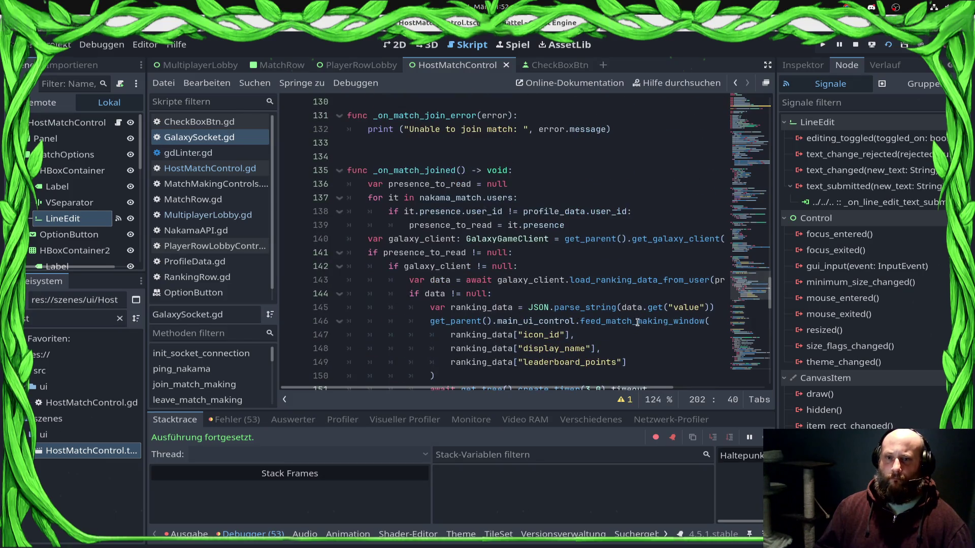
left_click(409, 169)
double_click(408, 170)
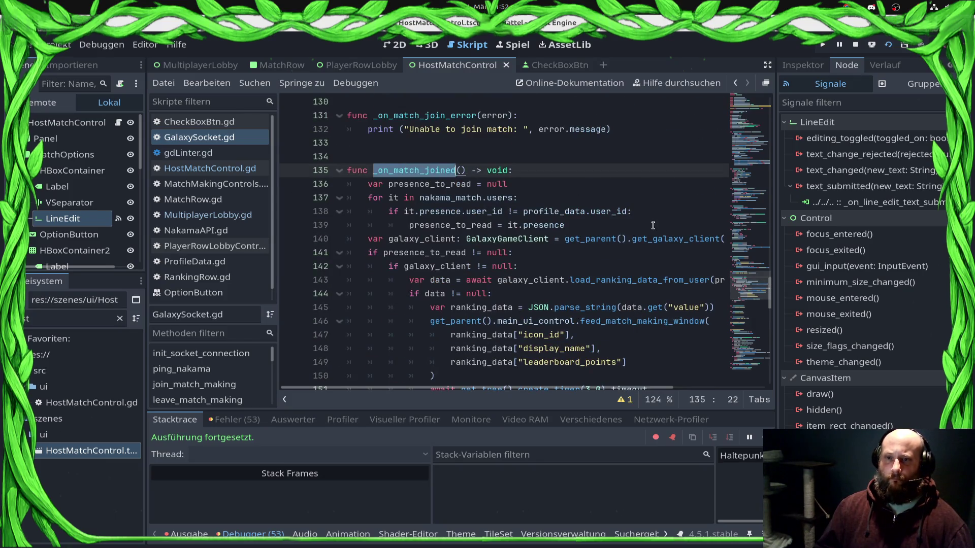
key("ctrl+f")
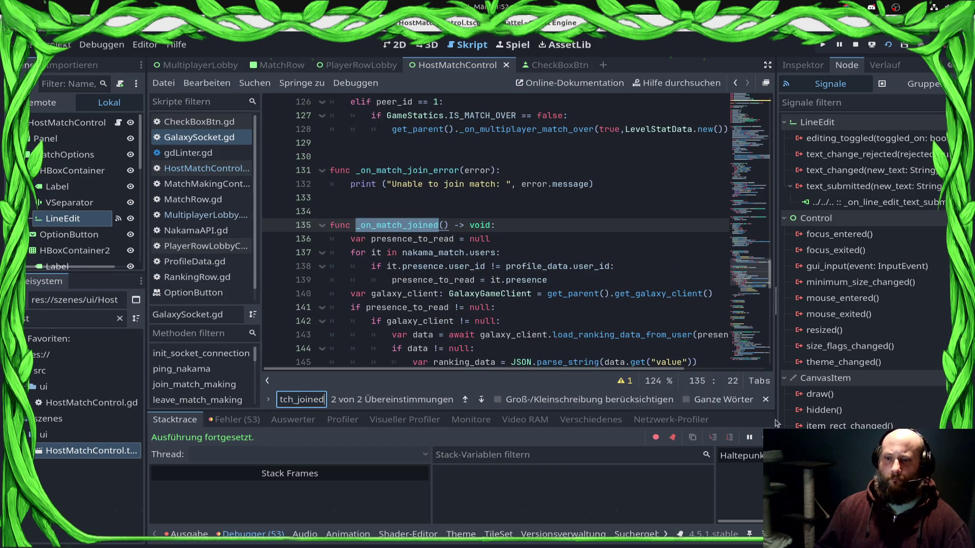
left_click(468, 401)
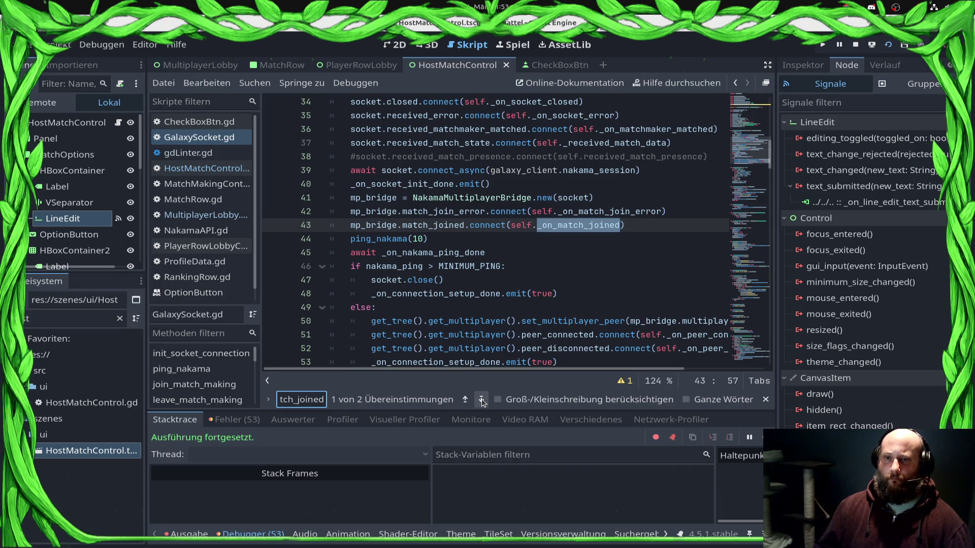
left_click(481, 399)
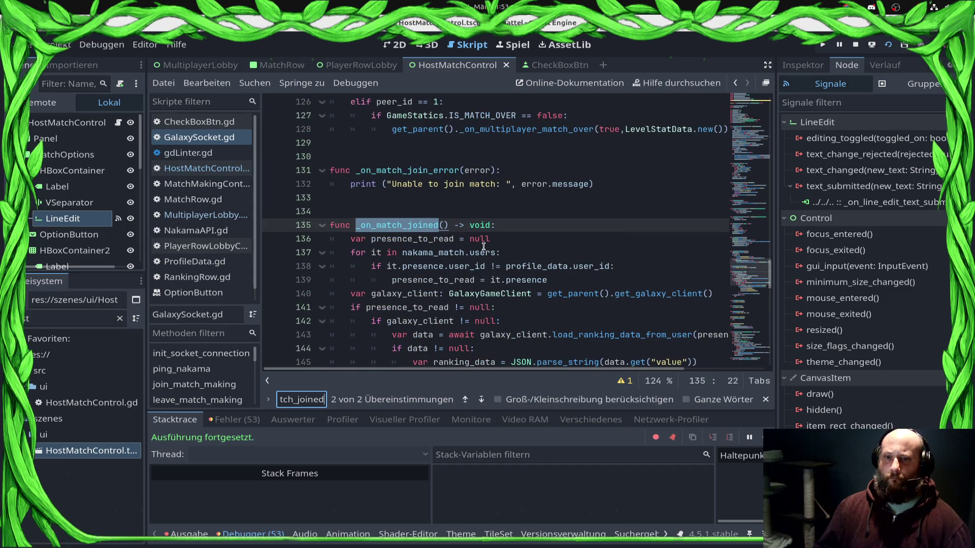
scroll(483, 246, "down", 3)
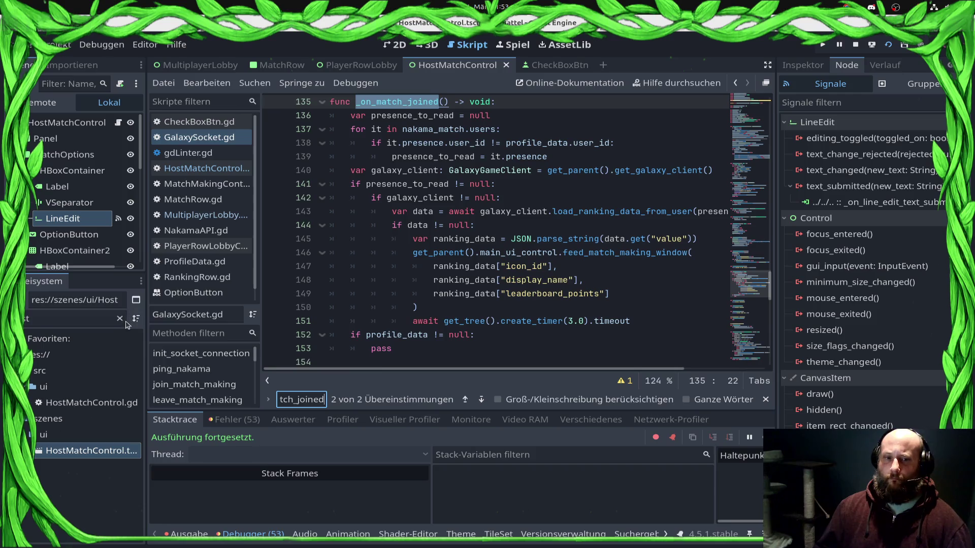
Select feed_match_making_window on line 146, then clear the old text in the FileSystem filter
left_click(613, 262)
double_click(615, 254)
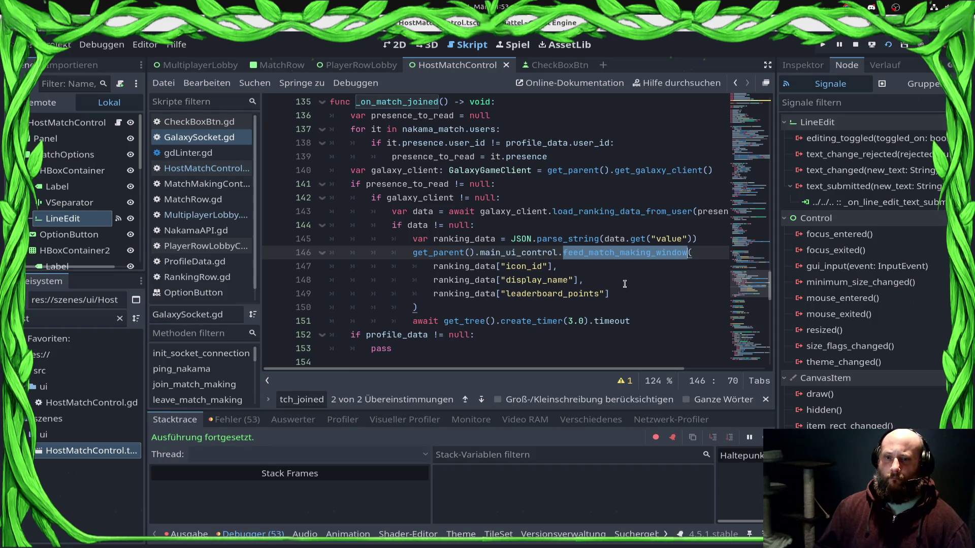
scroll(625, 284, "down", 1)
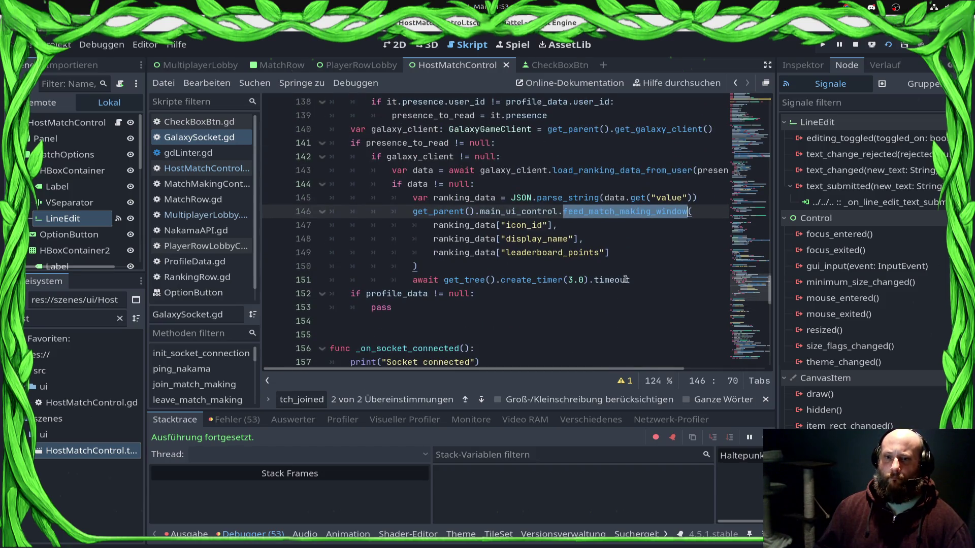
mouse_move(626, 280)
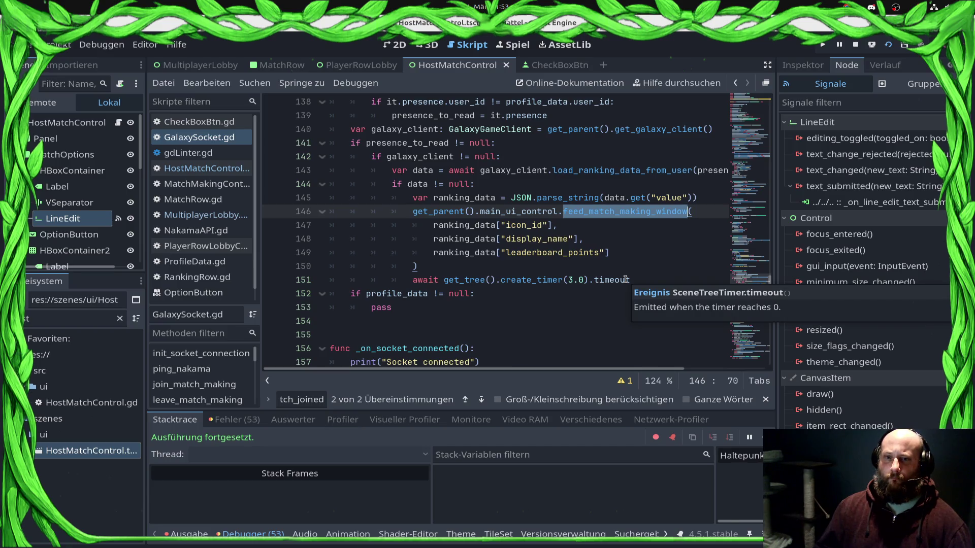
scroll(625, 280, "up", 2)
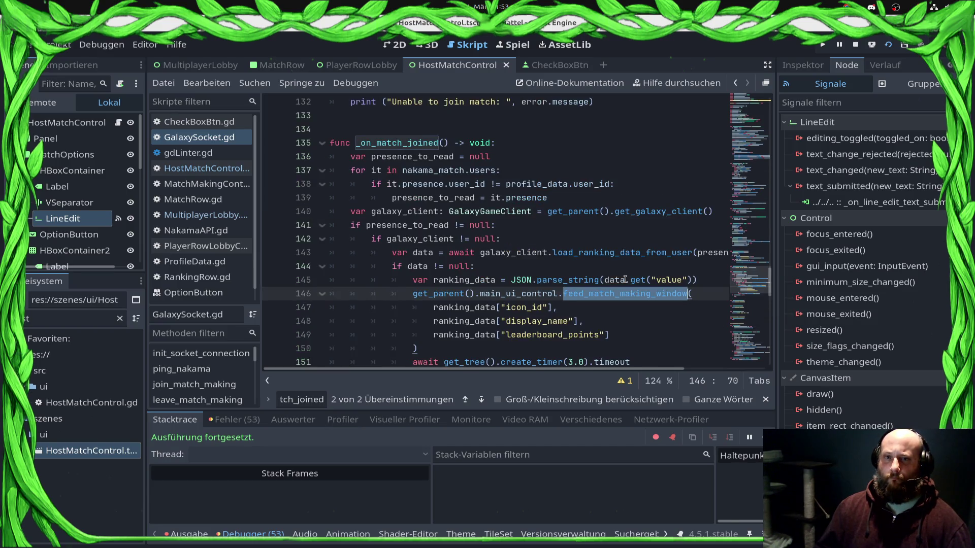
scroll(626, 280, "down", 2)
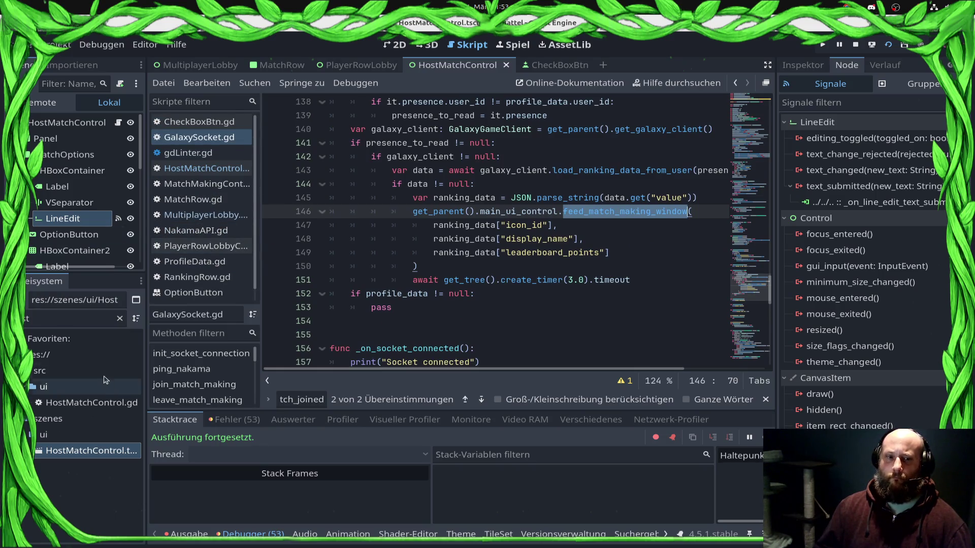
left_click(52, 318)
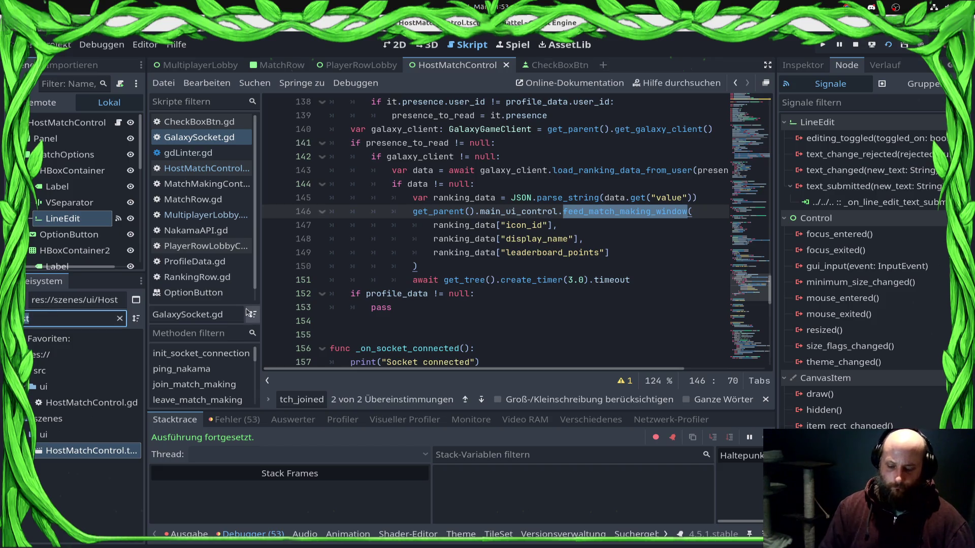
key("ctrl+a")
Filter the files to MainUi, then open mainUi.tscn and its MainMenu.gd script
type("MainUi")
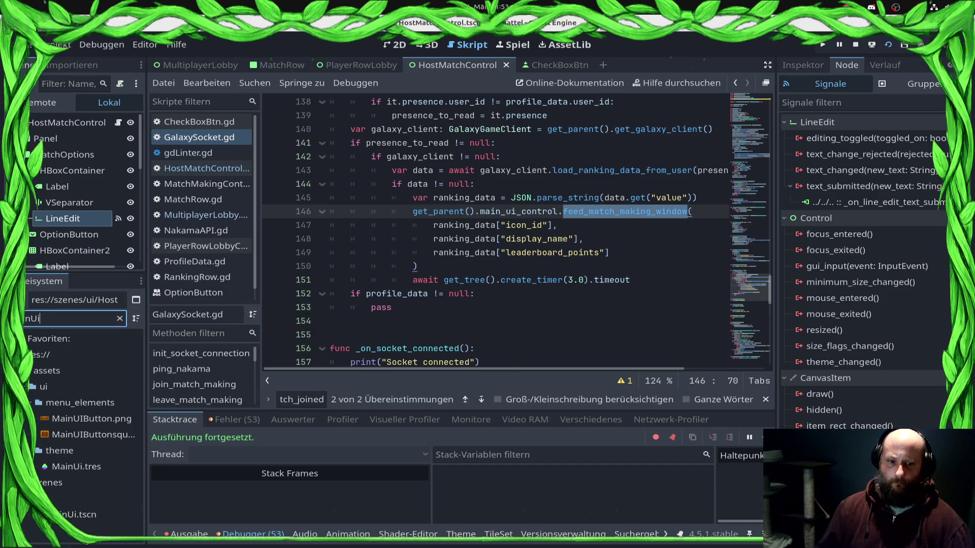
double_click(76, 514)
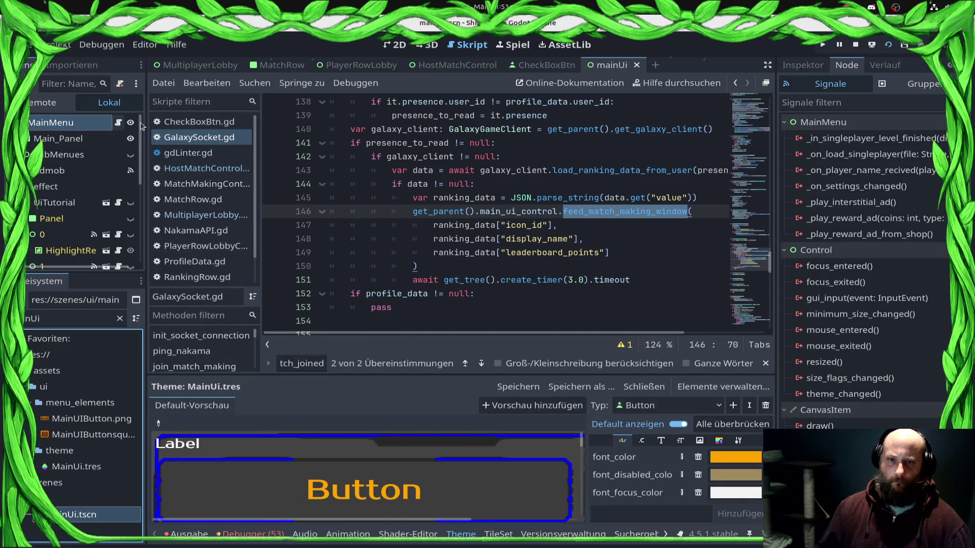
left_click(118, 122)
scroll(533, 220, "down", 15)
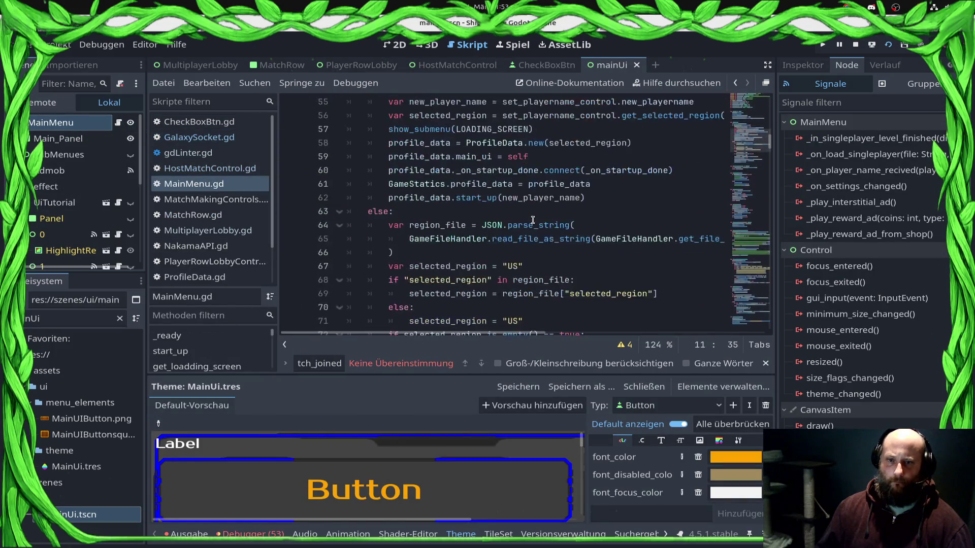
scroll(532, 220, "up", 2)
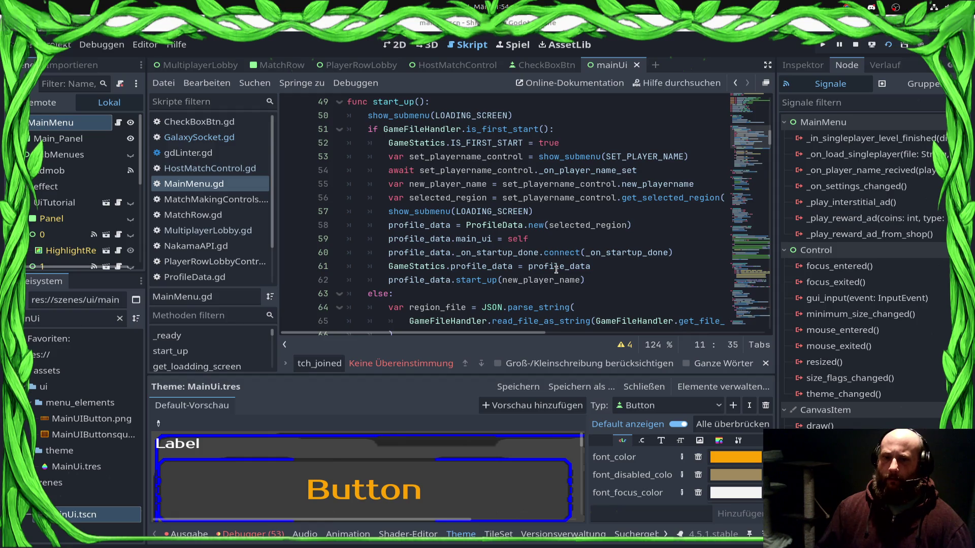
Search MainMenu.gd for feed_match_making_window
key("ctrl+f")
type("feed_match_making_window")
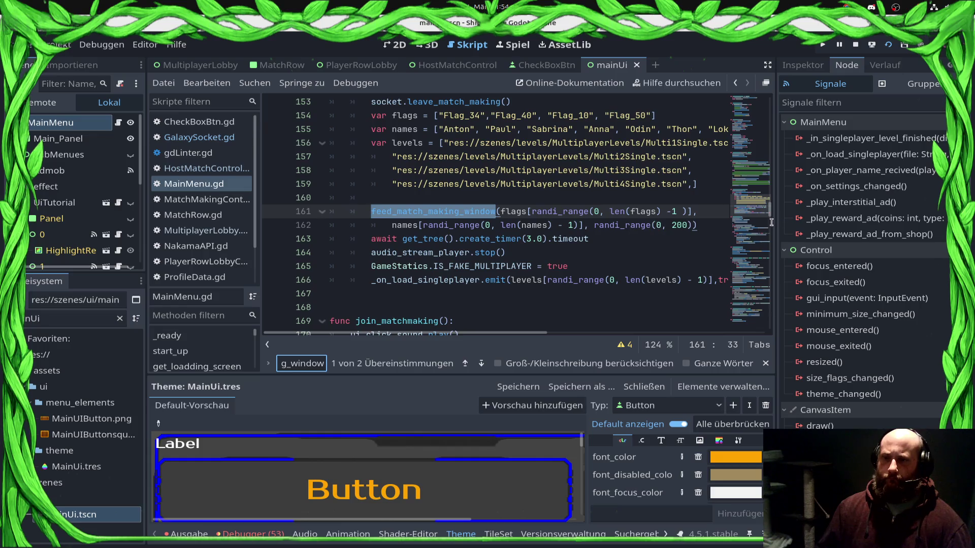
left_click(725, 224)
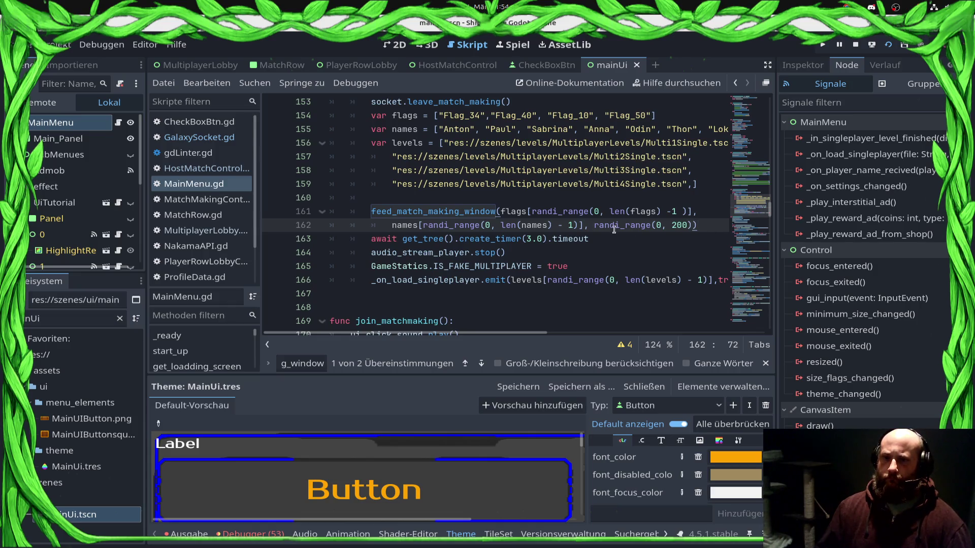
scroll(614, 229, "up", 2)
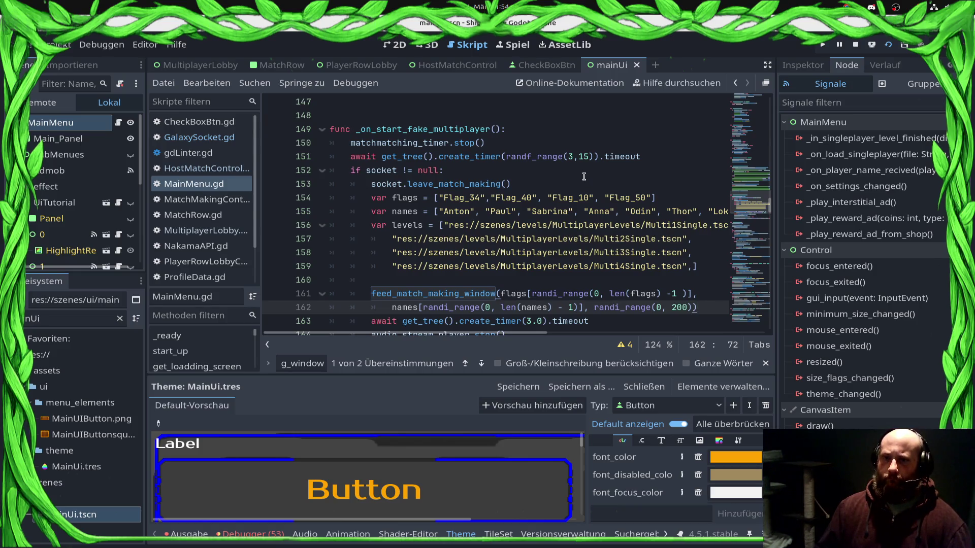
scroll(578, 177, "down", 3)
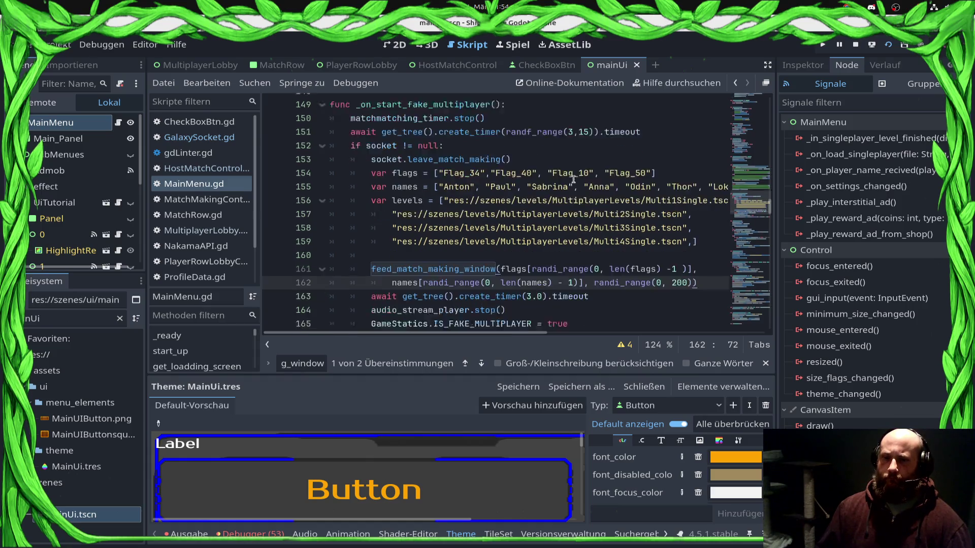
Go to the feed_match_making_window definition and place the caret after its header
key("ctrl+f")
key("Return")
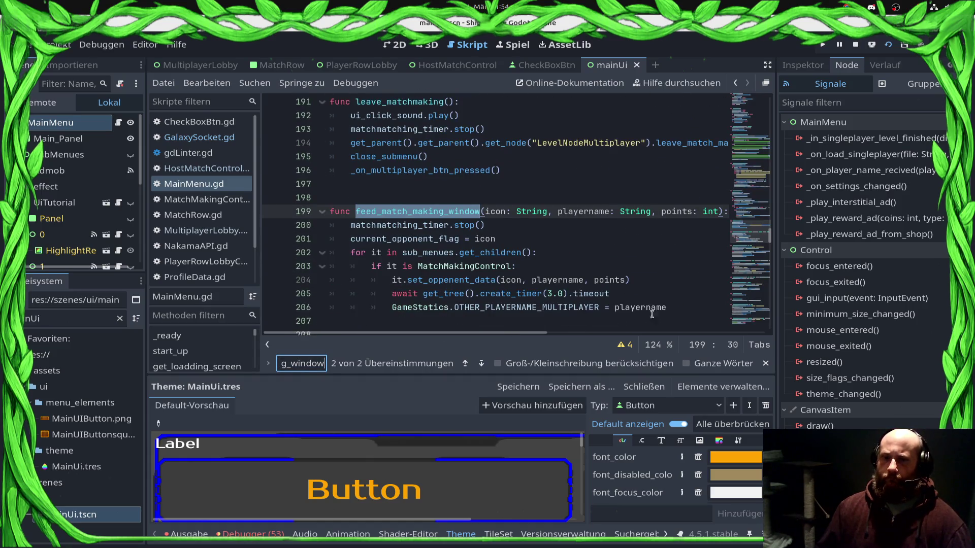
scroll(602, 261, "down", 3)
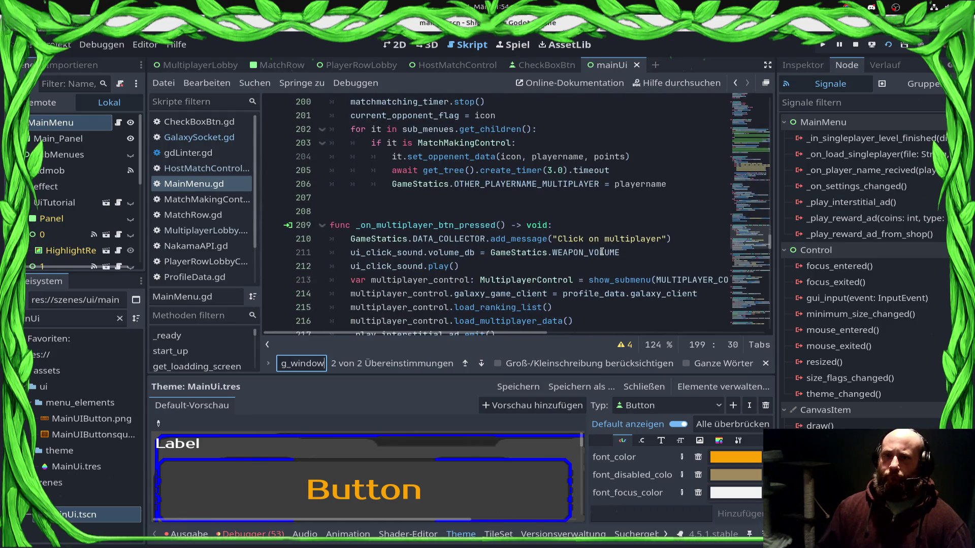
scroll(495, 208, "up", 1)
scroll(495, 208, "up", 1)
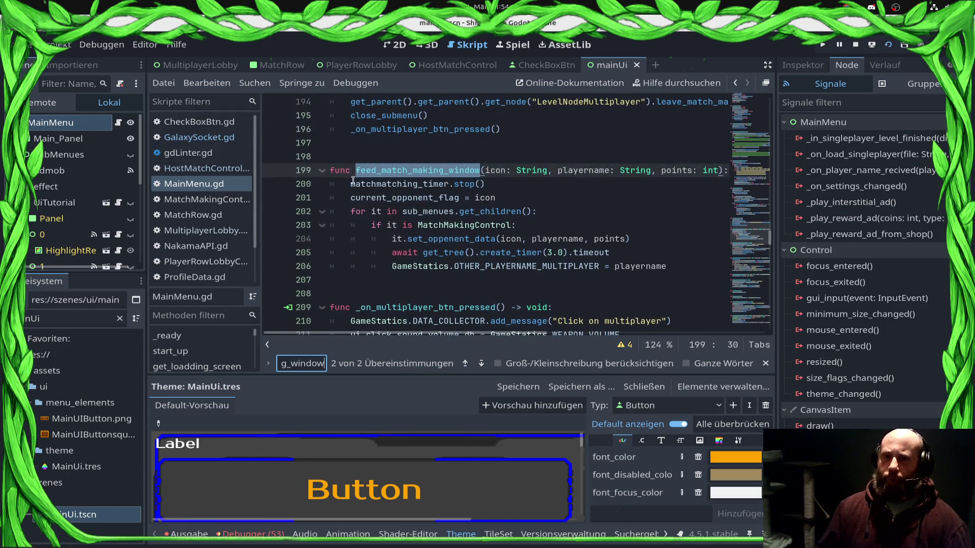
left_click(350, 183)
Insert 'if sub_menues.get_child(0) is MultiplayerLobby:' with a pass body below the header
key("Return")
key("Up")
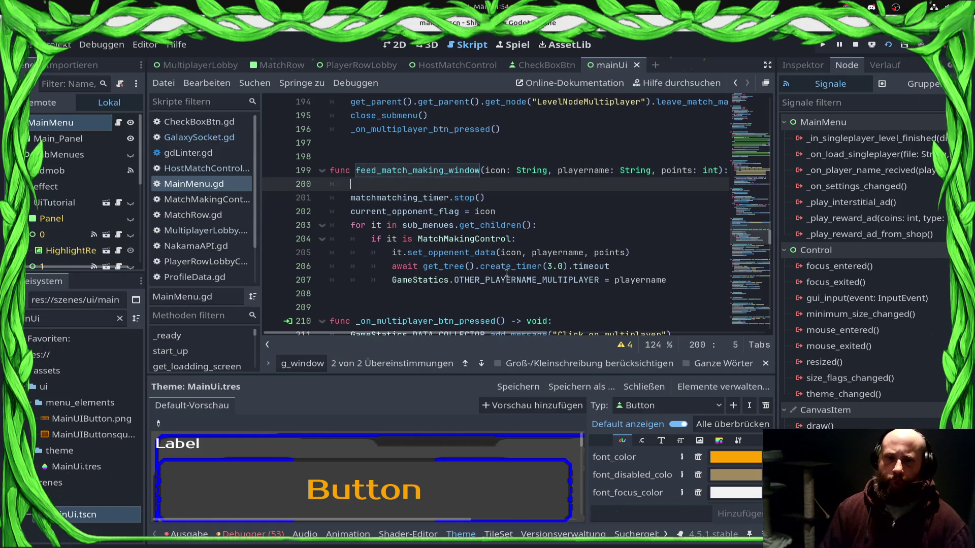
type("if sub")
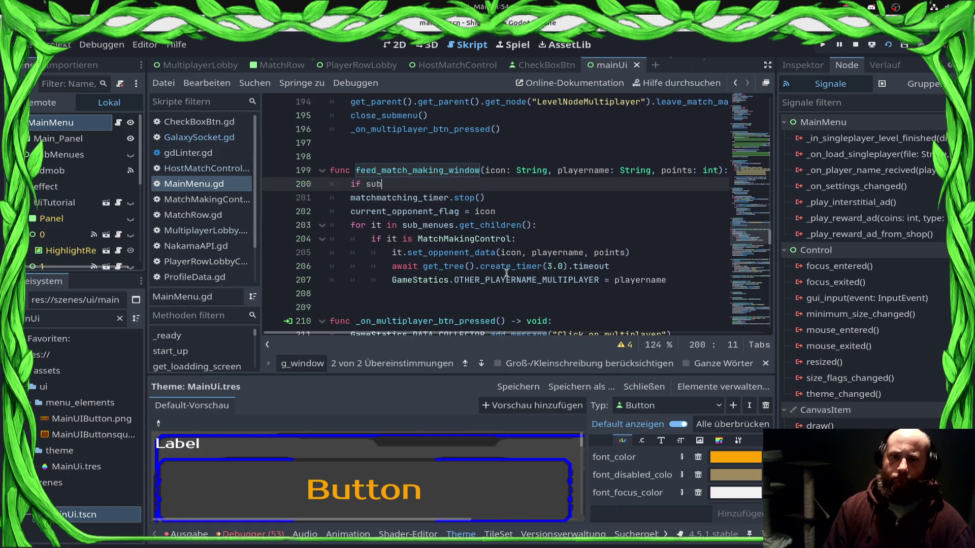
key("Return")
type(".get_ch")
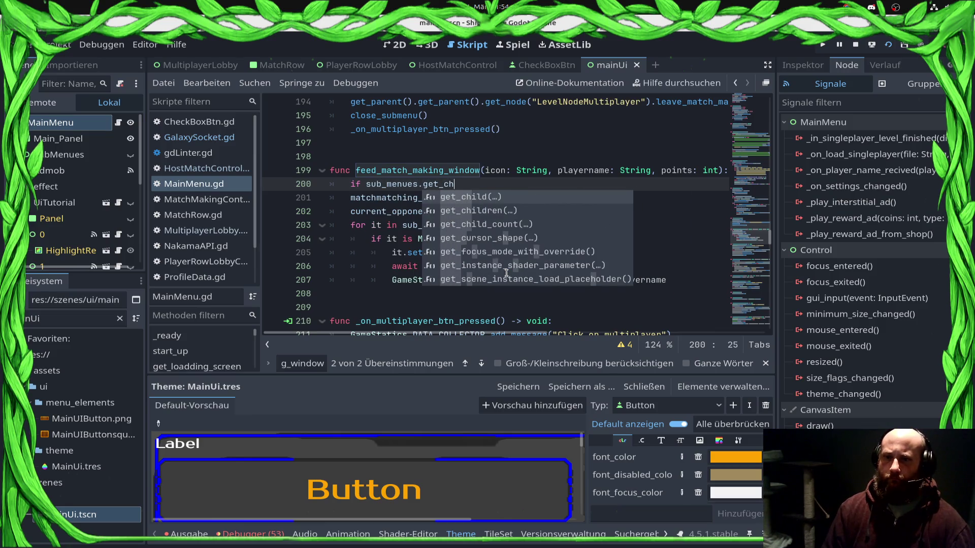
key("Return")
type("0) ")
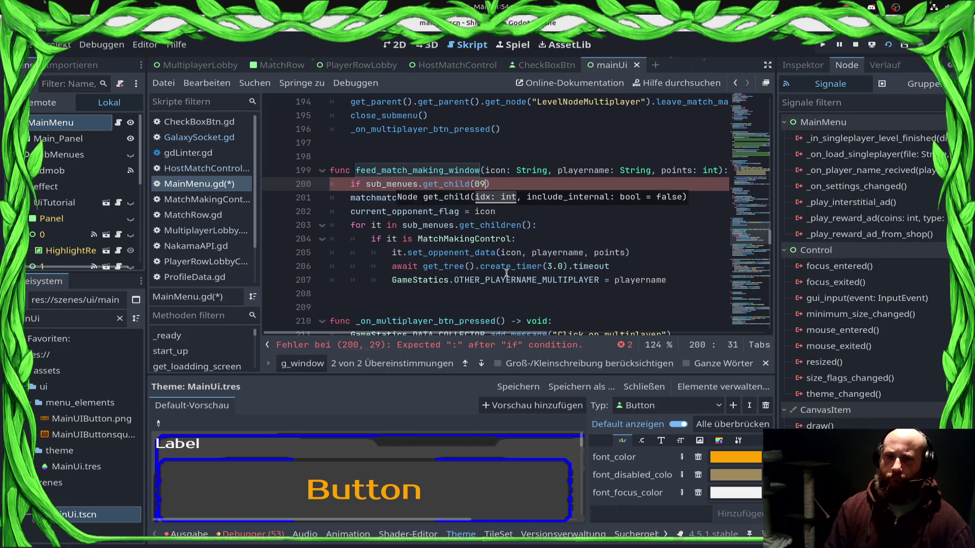
type("is ")
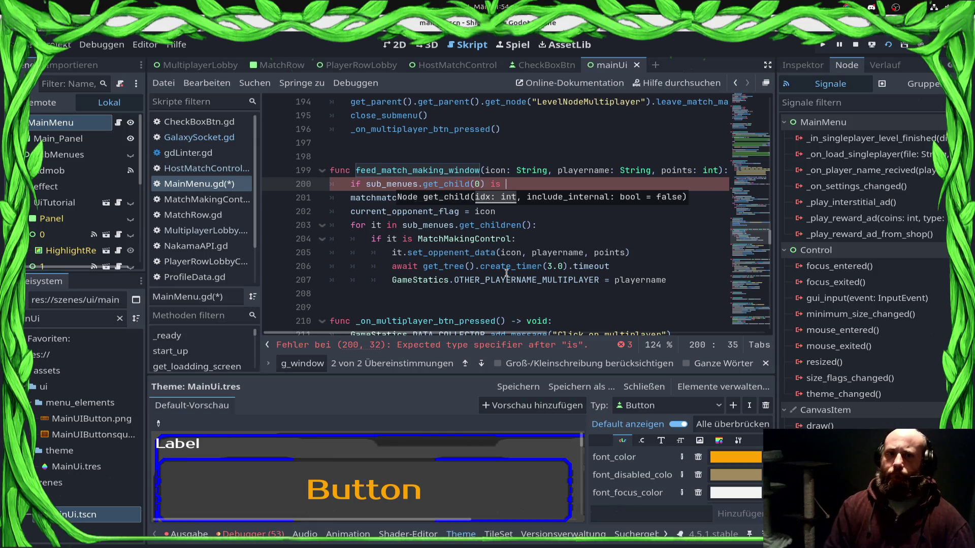
type("Mul")
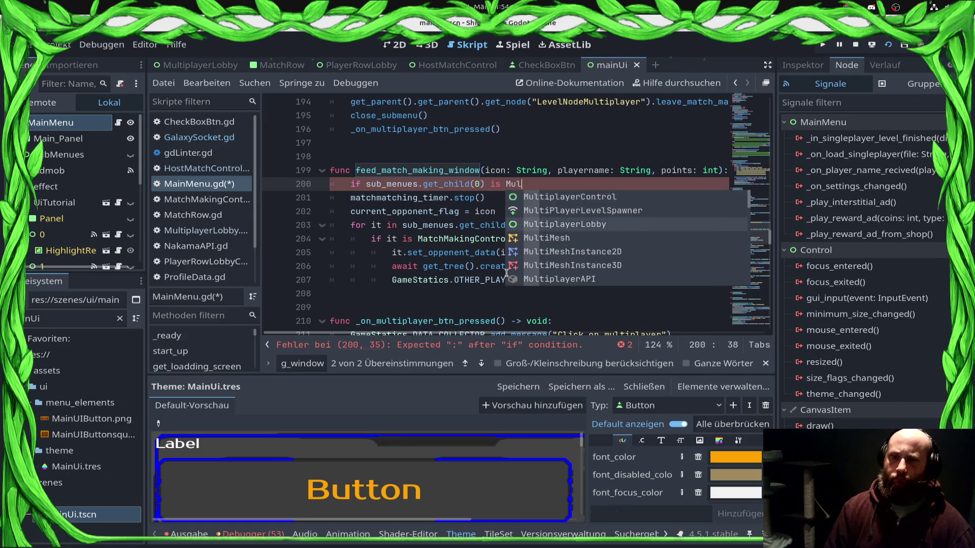
key("Down")
key("Down")
key("Return")
type(":")
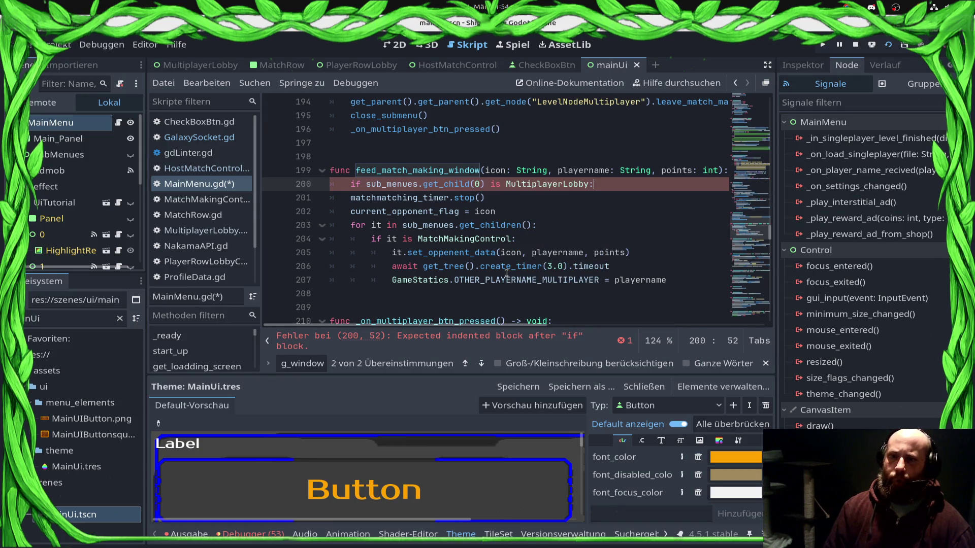
key("Return")
type("pass")
Add an else: branch, indent the old body under it, and save MainMenu.gd
key("Return")
type("else:")
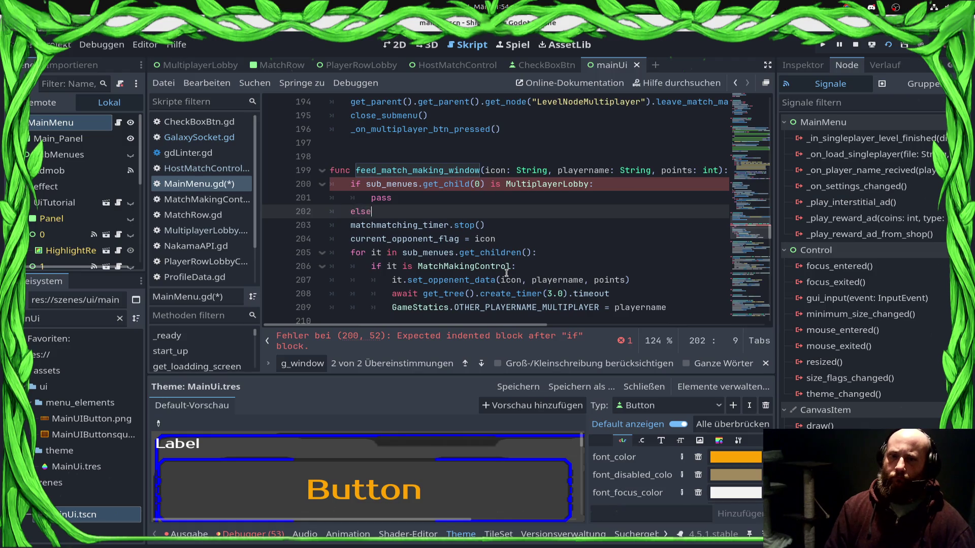
key("Down")
key("Home")
key("shift+Down")
key("shift+Down")
key("shift+Down")
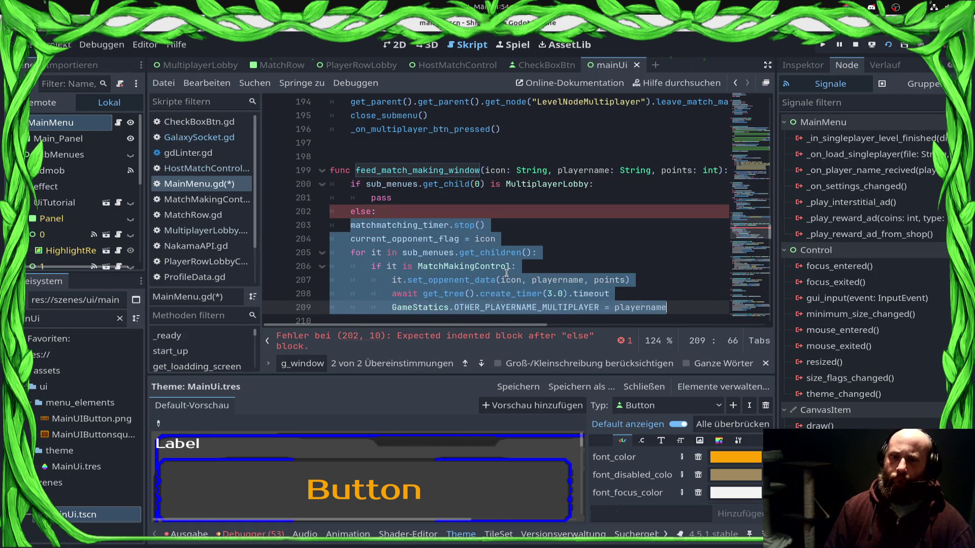
key("Tab")
key("ctrl+s")
Delete the placeholder pass and switch to the MultiplayerLobby scene
key("Up")
key("Up")
key("Up")
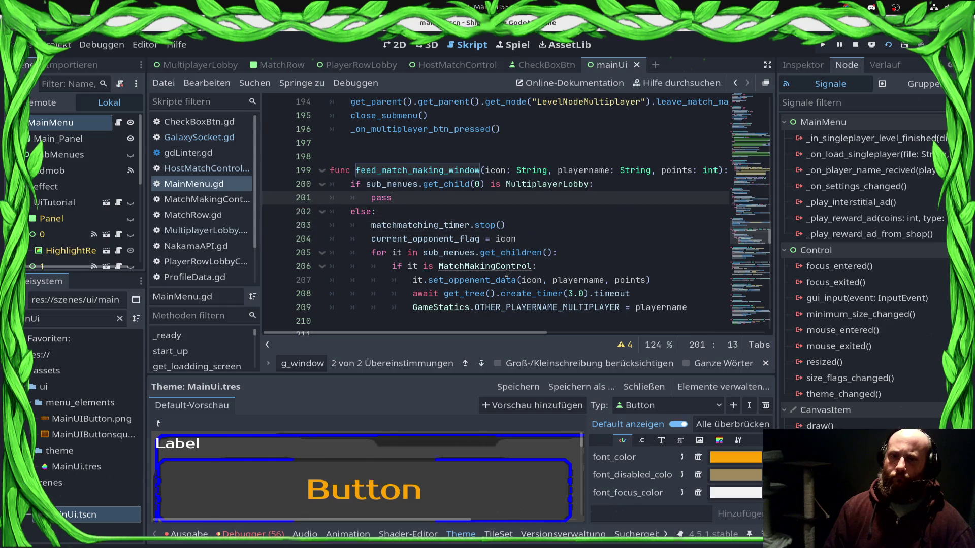
key("ctrl+shift+Left")
key("BackSpace")
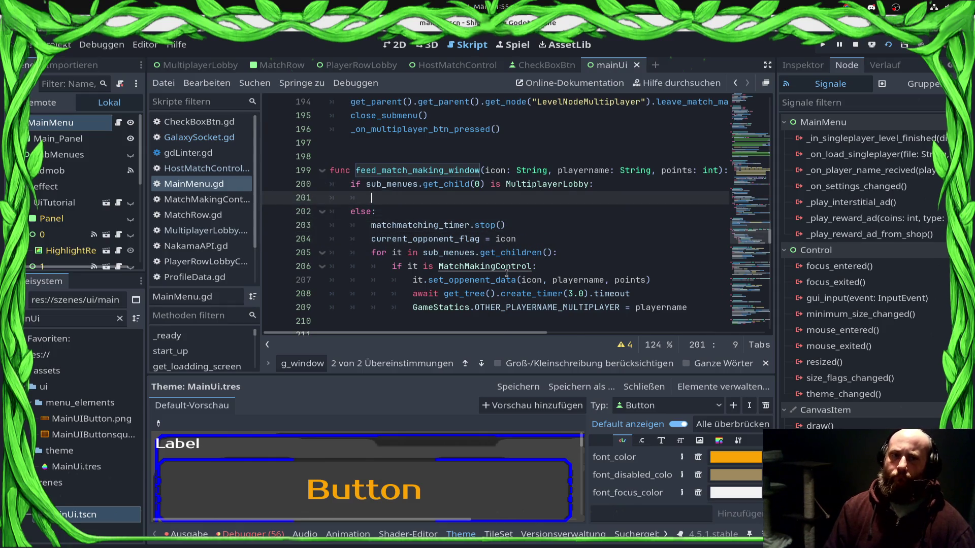
left_click(188, 65)
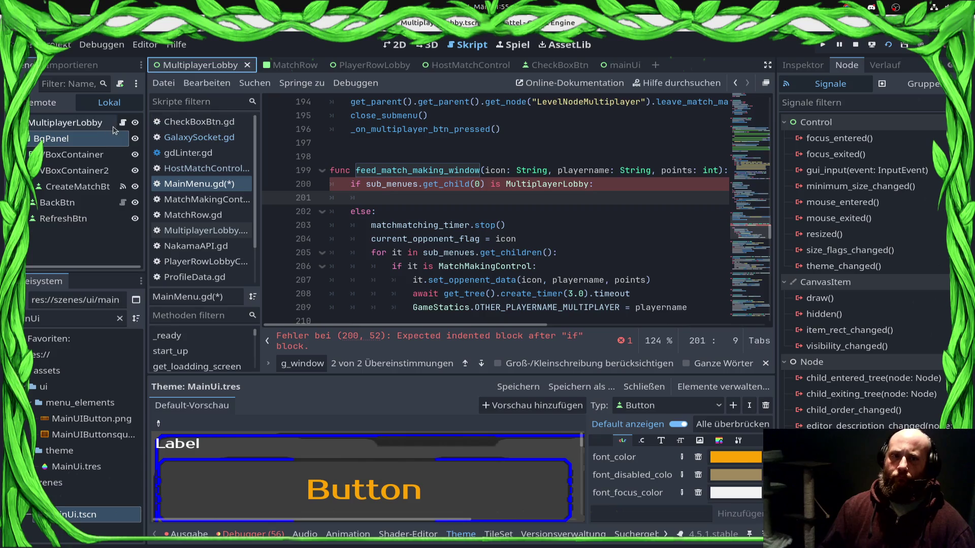
Rename the MultiplayerLobby class to MultiplayerLobbyControl in its script and save
left_click(122, 122)
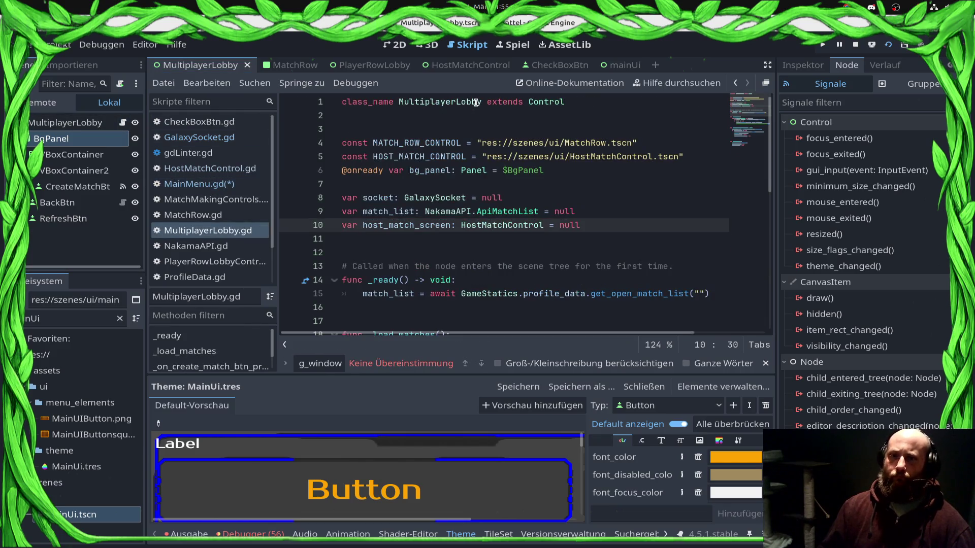
left_click(480, 102)
type("Control")
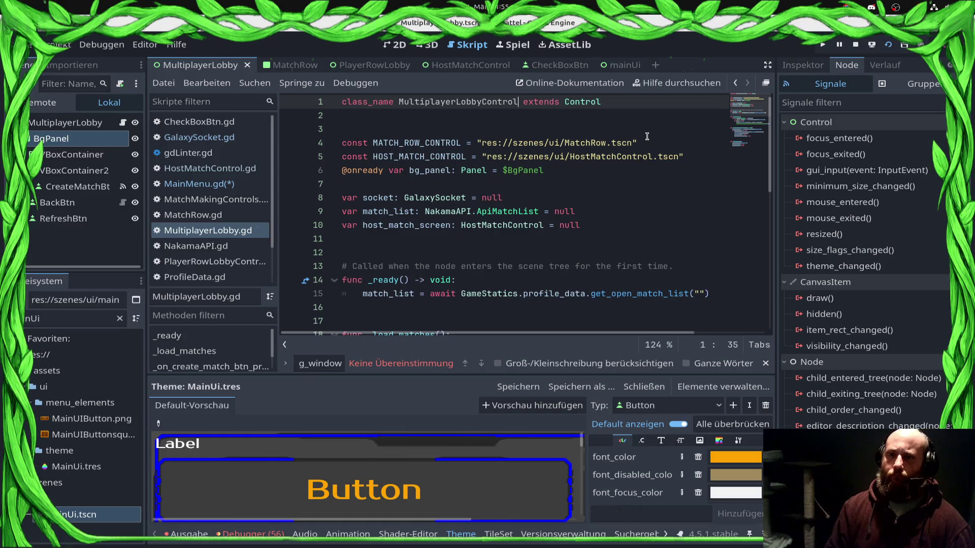
key("ctrl+s")
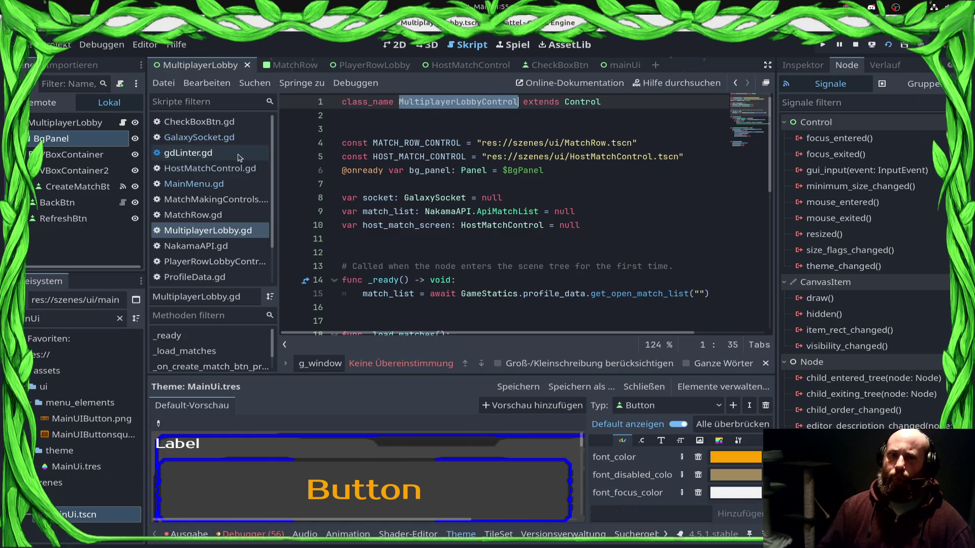
Change the type check on MainMenu.gd line 200 to MultiplayerLobbyControl
left_click(199, 189)
left_click(484, 186)
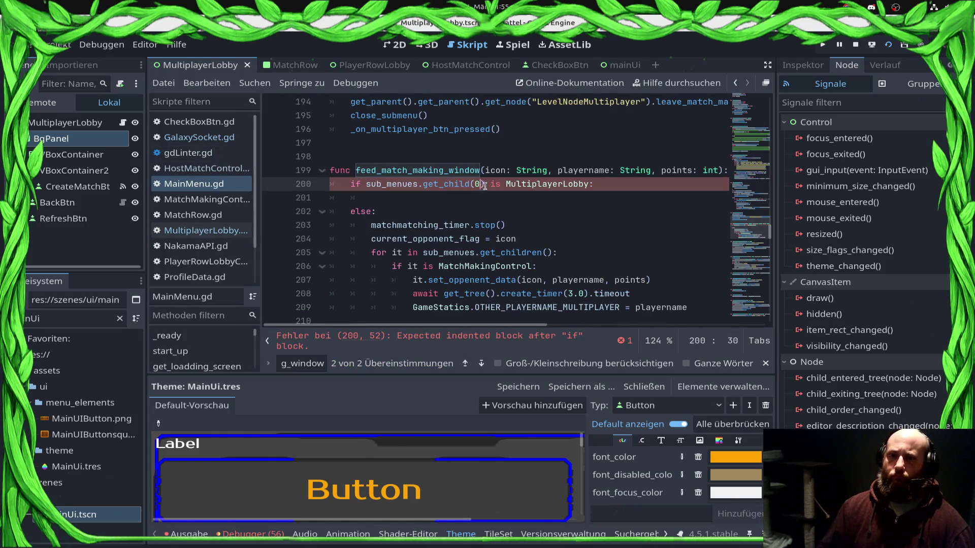
double_click(523, 183)
type("MultiplayerLobbyControl")
left_click(676, 198)
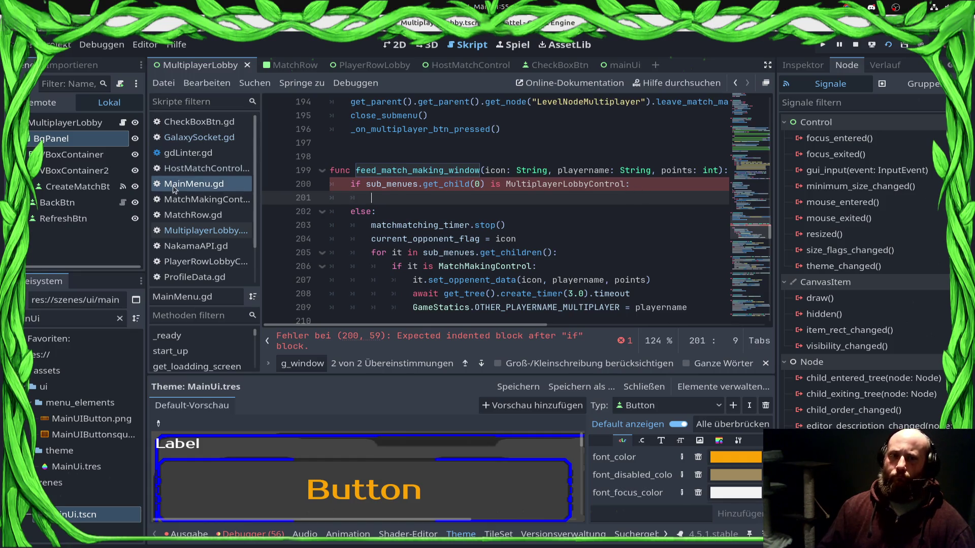
Review MultiplayerLobby.gd and MatchMakingControls.gd, then jump to MainMenu.gd's error on line 305
left_click(170, 231)
scroll(541, 243, "down", 8)
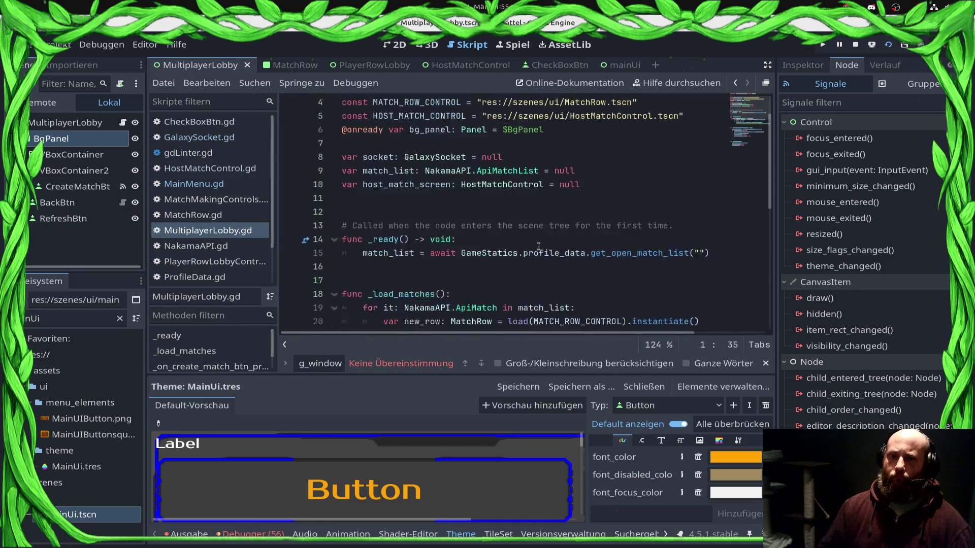
scroll(449, 251, "up", 5)
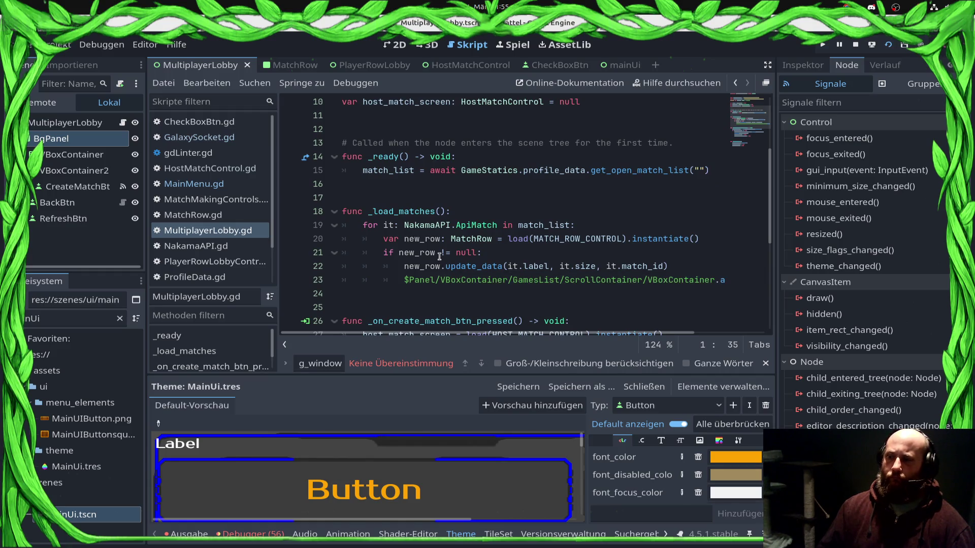
scroll(440, 256, "down", 5)
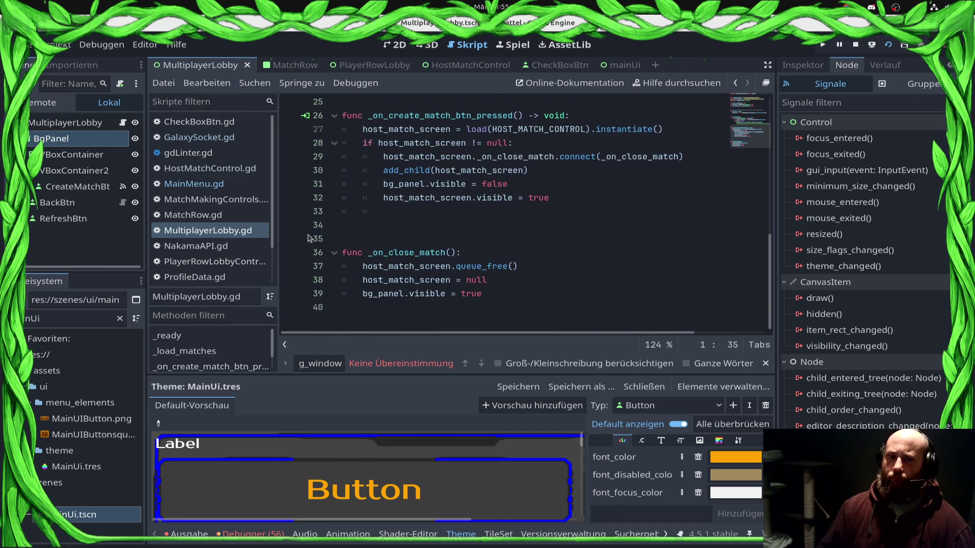
left_click(185, 199)
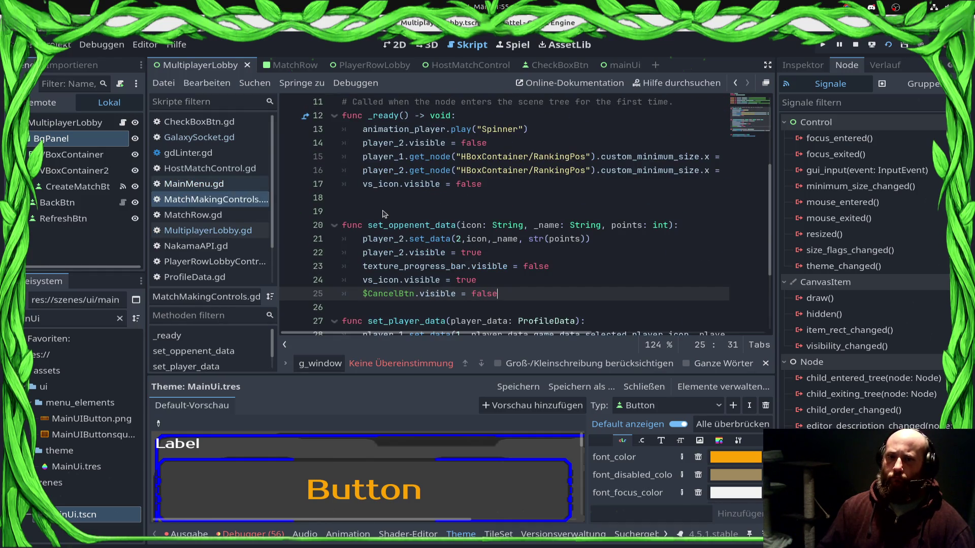
key("alt+Left")
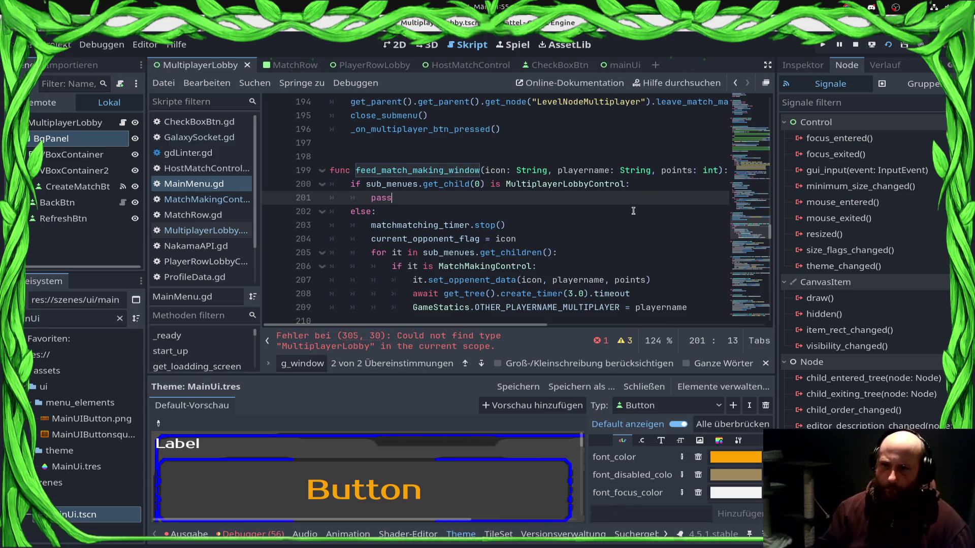
left_click(339, 350)
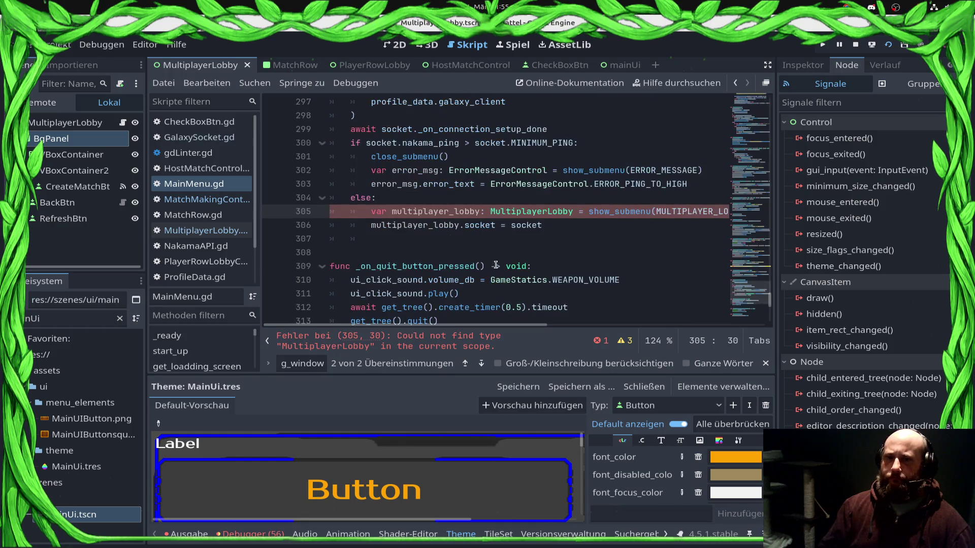
Change line 305's type to MultiplayerLobbyControl, run the project with F5, and save
double_click(543, 212)
type("MultiplayerLobbyControl")
key("F5")
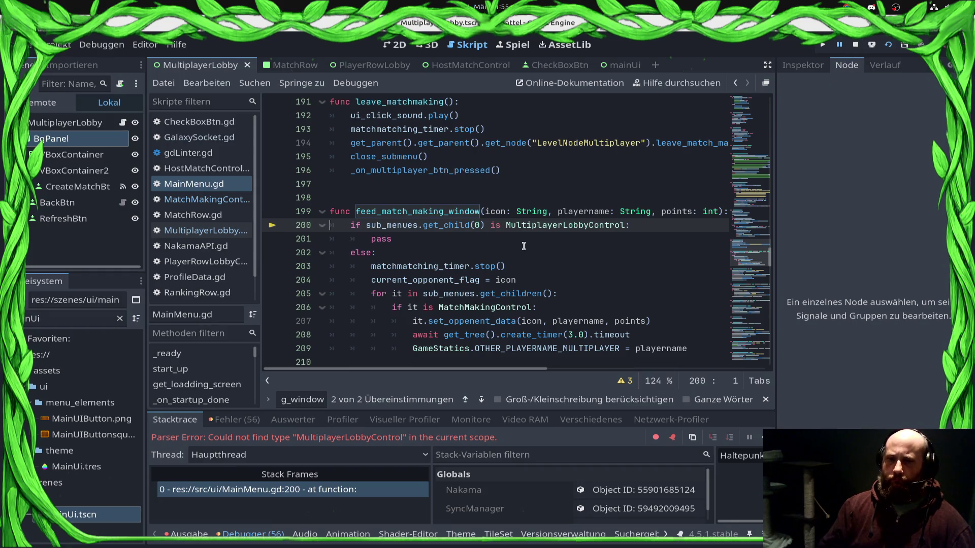
double_click(528, 224)
key("ctrl+s")
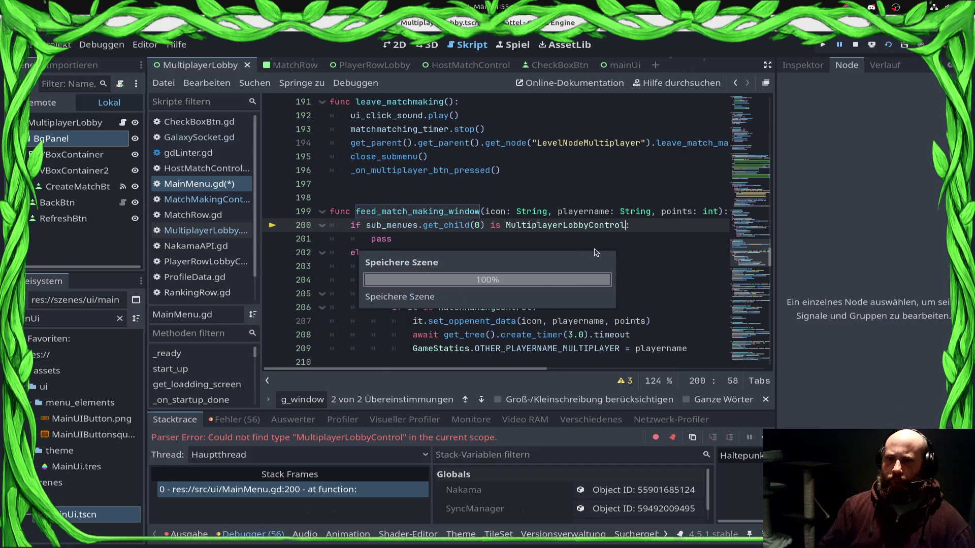
Stop the debug session and open the MatchRow scene's Panel root node
left_click(630, 228)
left_click(650, 249)
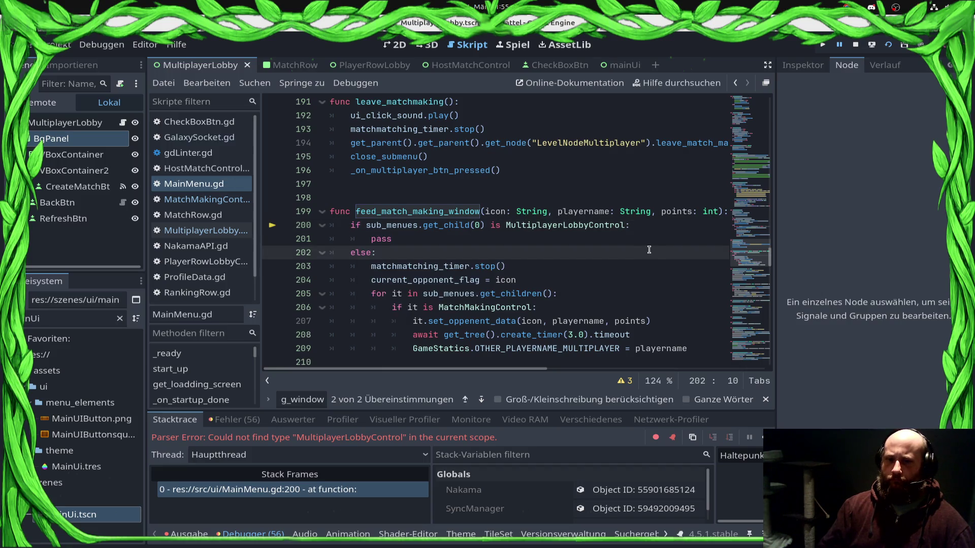
left_click(856, 45)
left_click(624, 225)
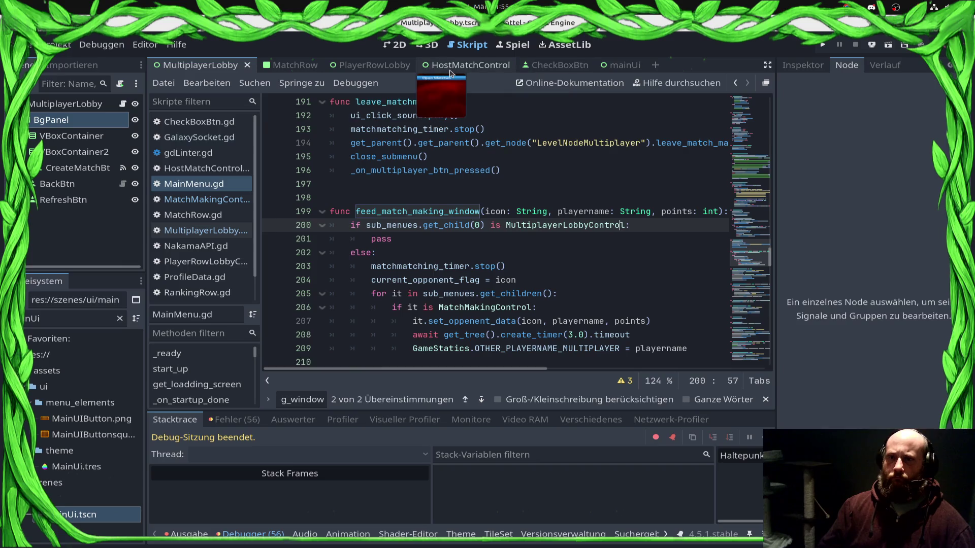
left_click(296, 68)
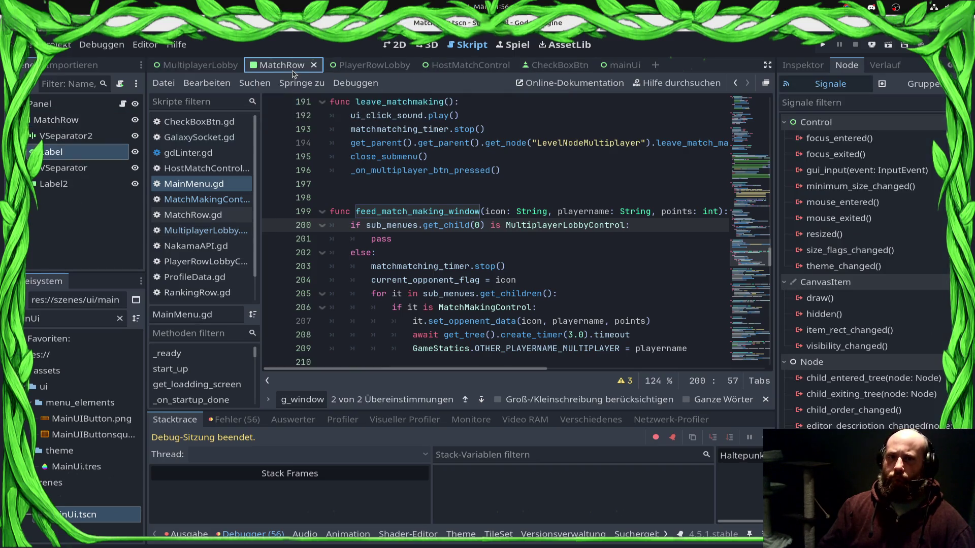
left_click(122, 104)
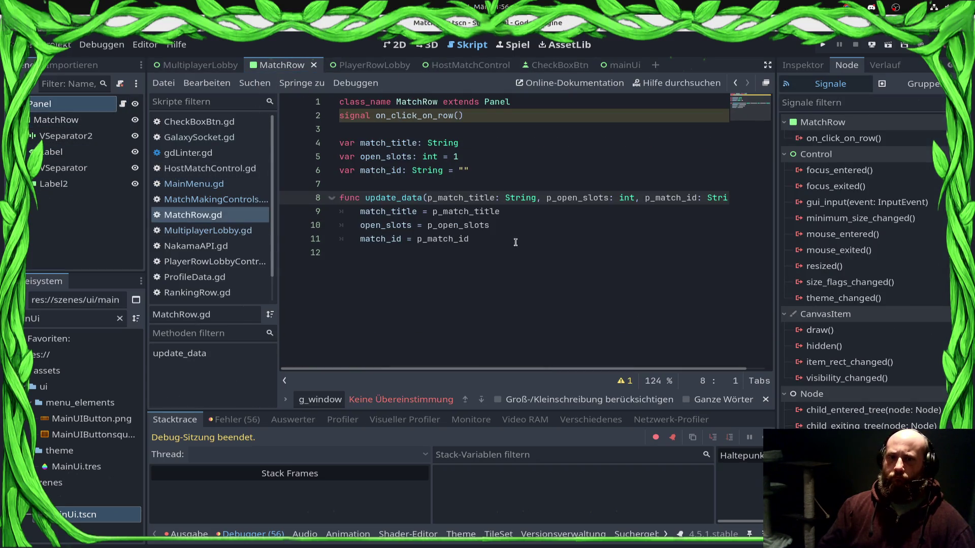
Connect mouse_entered and mouse_exited to new handlers; declare var is_mouse_inside: bool = false on line 7
left_click(596, 241)
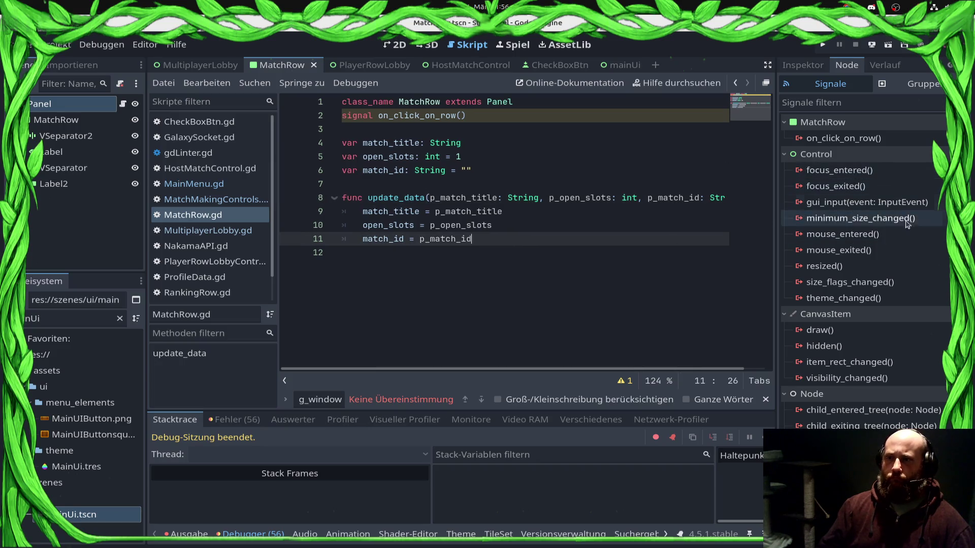
double_click(899, 234)
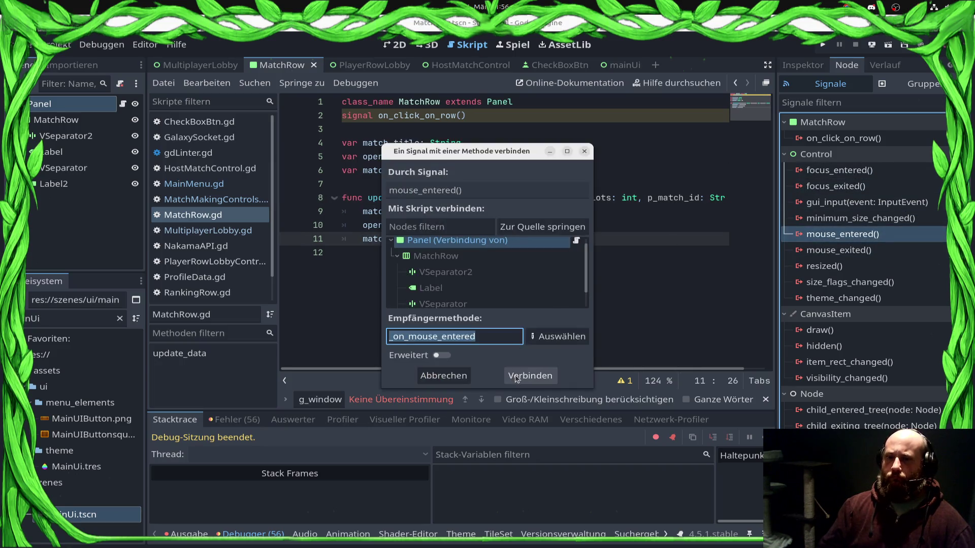
left_click(515, 377)
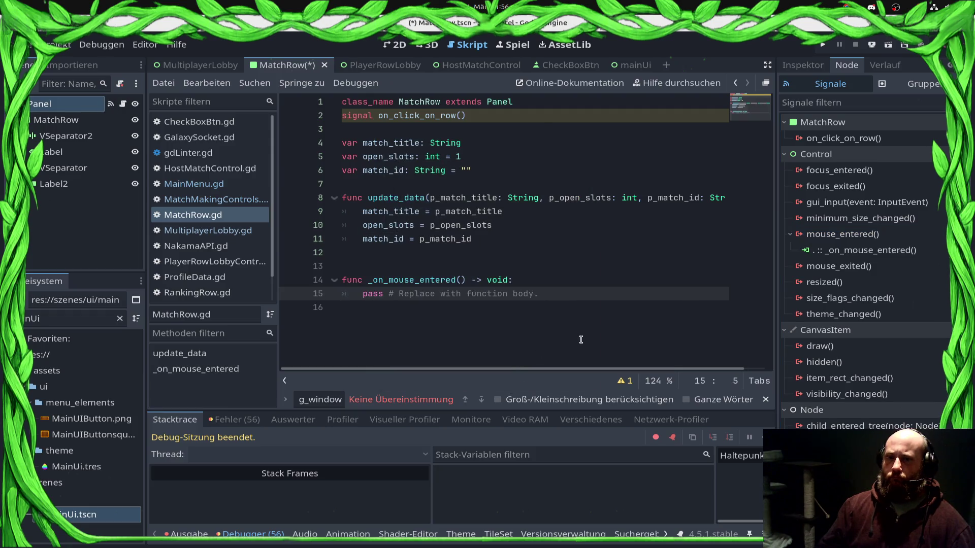
double_click(839, 266)
left_click(541, 378)
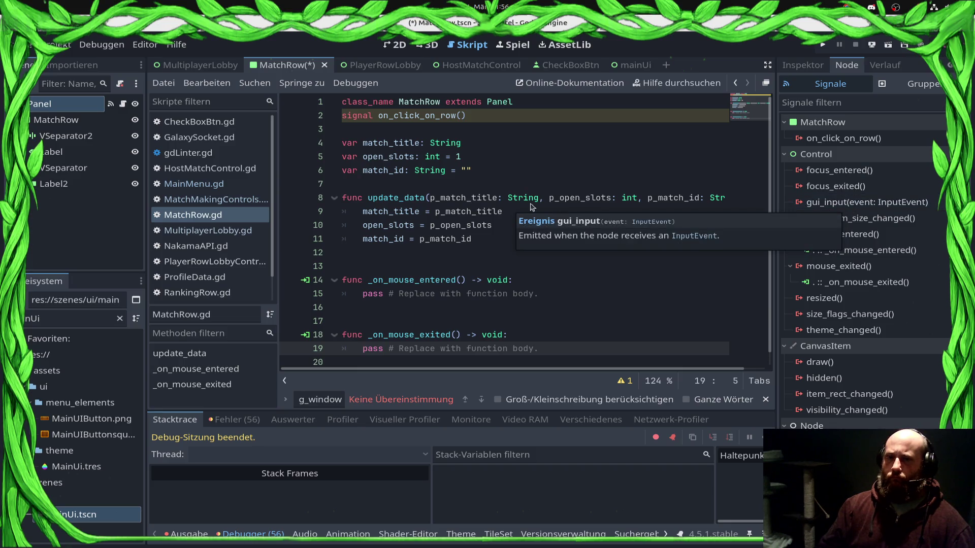
left_click(452, 183)
type("var is_")
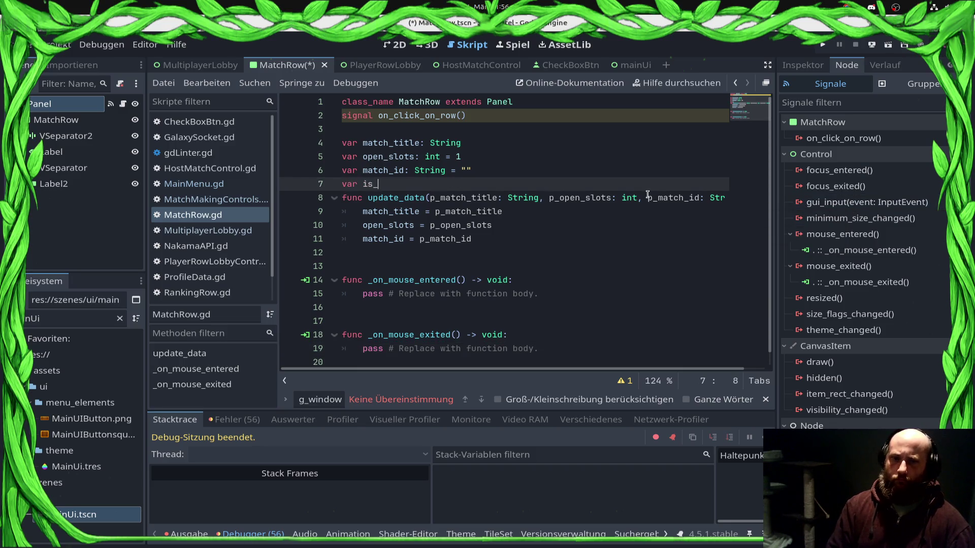
type("mouse_in")
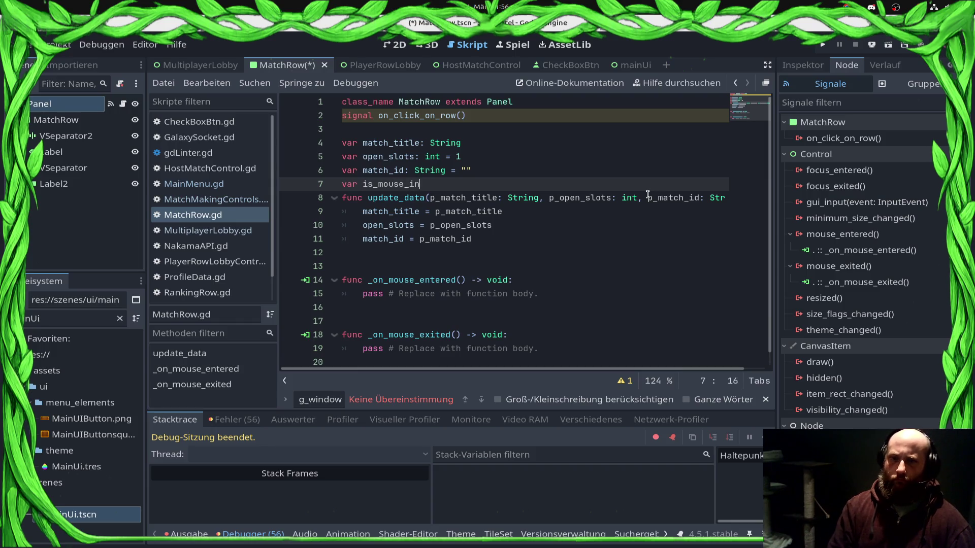
type("side")
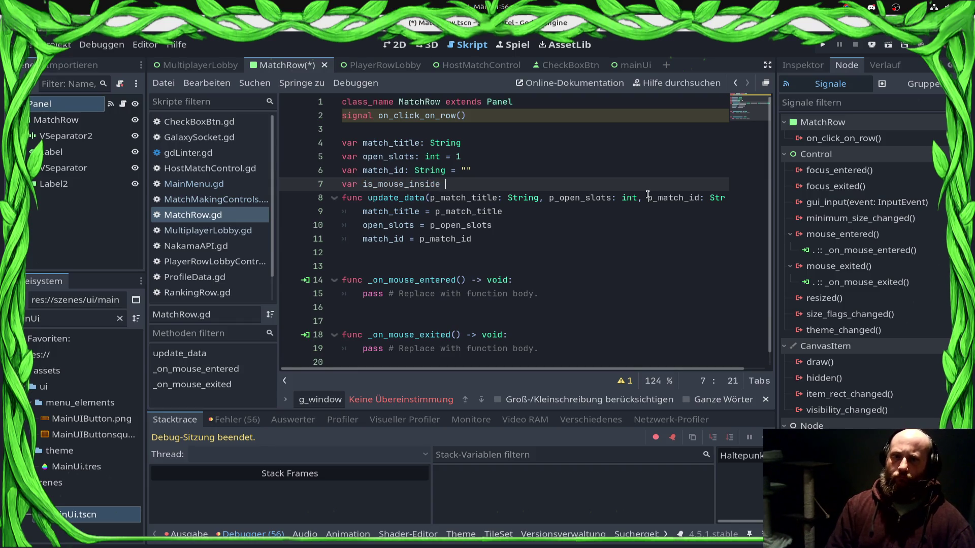
type(": bool = false")
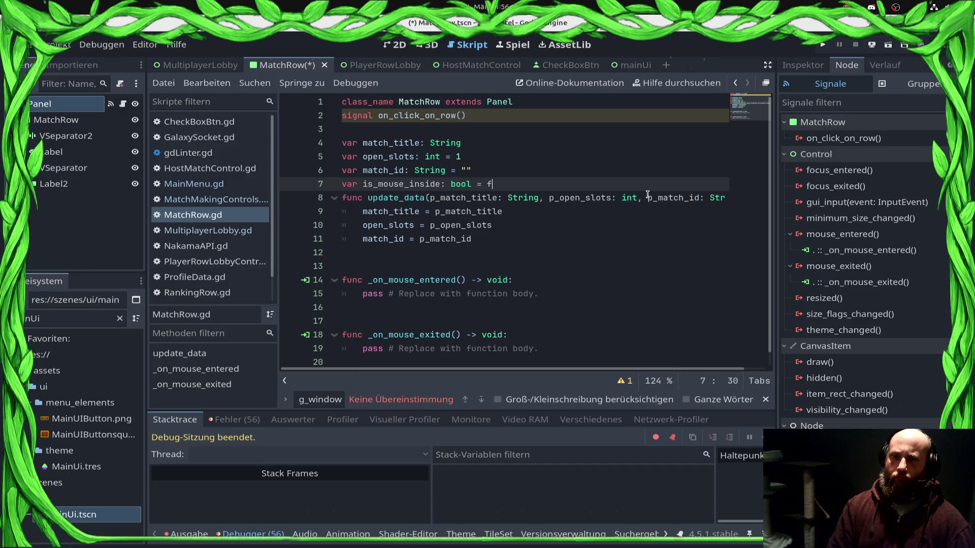
Save, then replace _on_mouse_entered's placeholder with is_mouse_inside = true
key("ctrl+s")
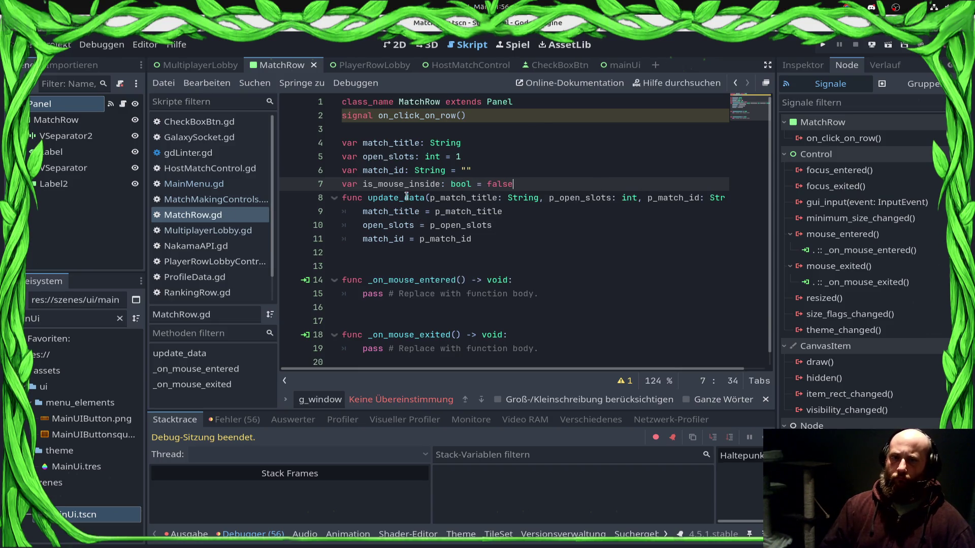
double_click(401, 187)
key("ctrl+c")
left_click(360, 302)
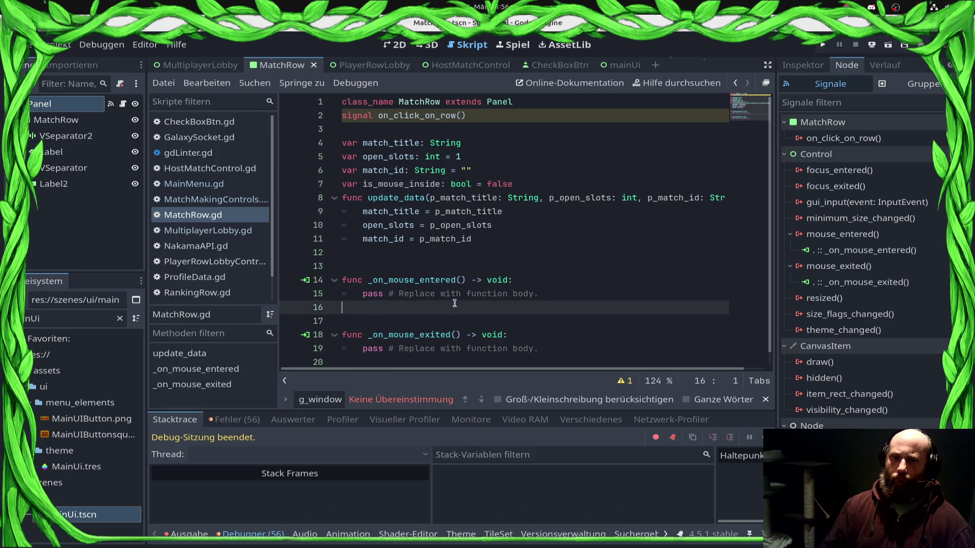
key("Up")
key("shift+End")
key("ctrl+v")
type("= true")
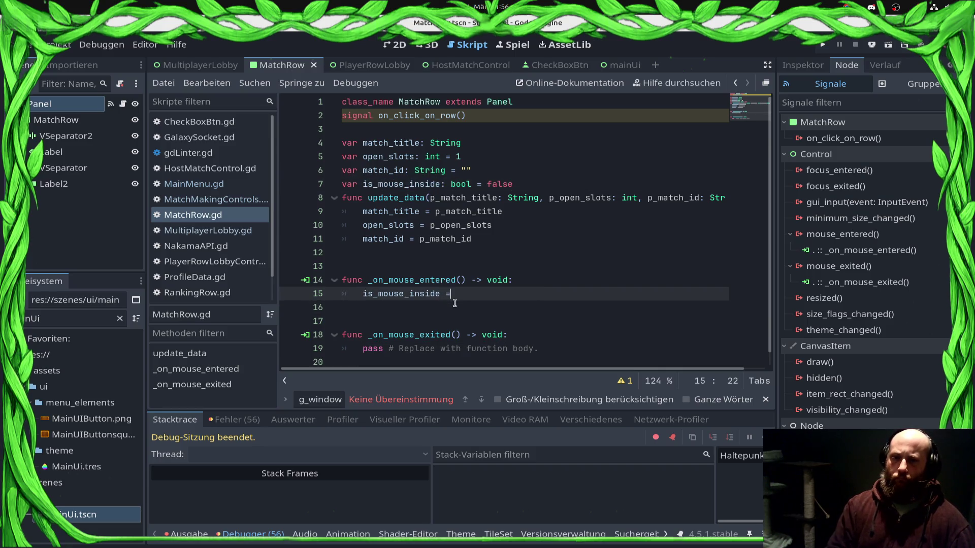
key("Escape")
Set _on_mouse_exited's body to is_mouse_inside = true, save, and add a blank line for a new function
key("Down")
key("Down")
key("Down")
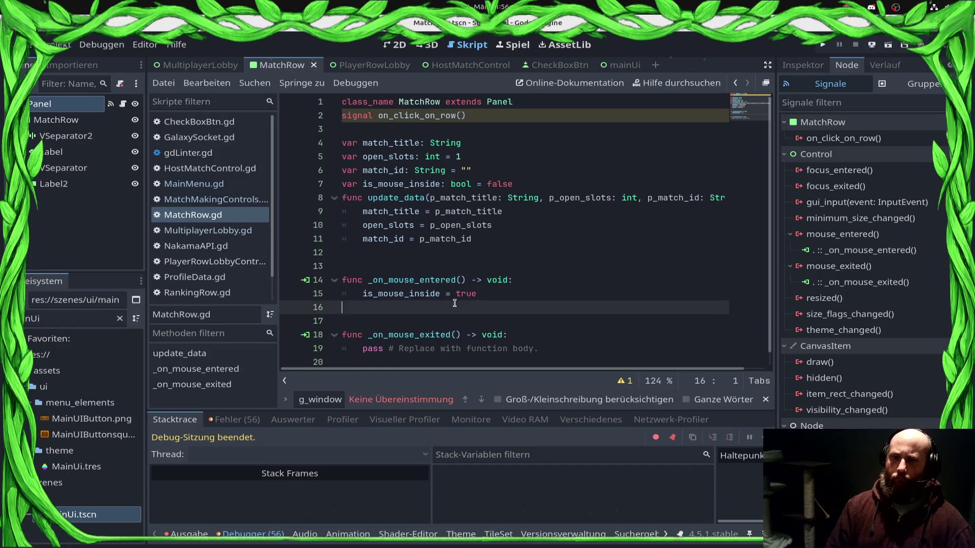
key("Home")
key("shift+End")
key("Delete")
type("is_mouse_inside = true")
key("ctrl+s")
key("Up")
key("Up")
key("Up")
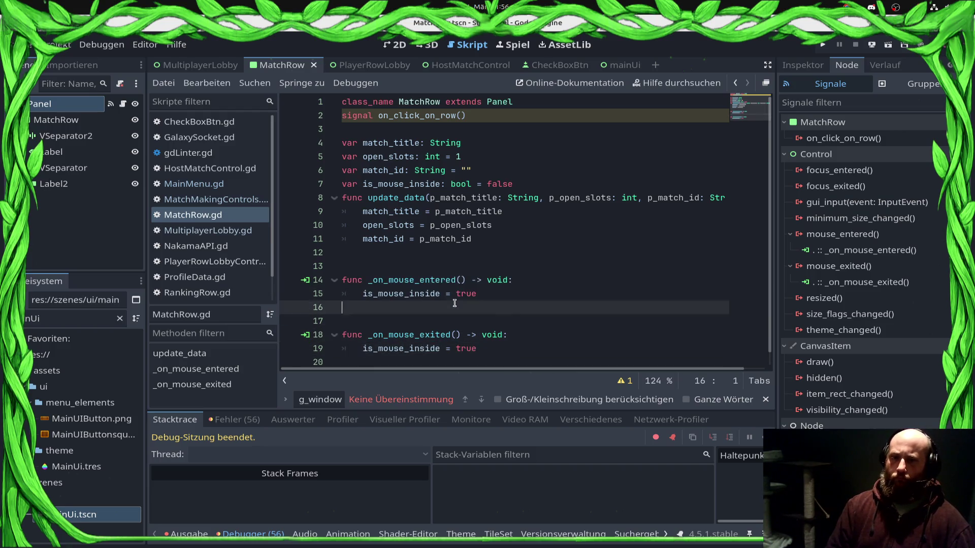
key("Return")
key("Up")
Add a _process function starting with an Input.is_action_just_released check
type("func _pro")
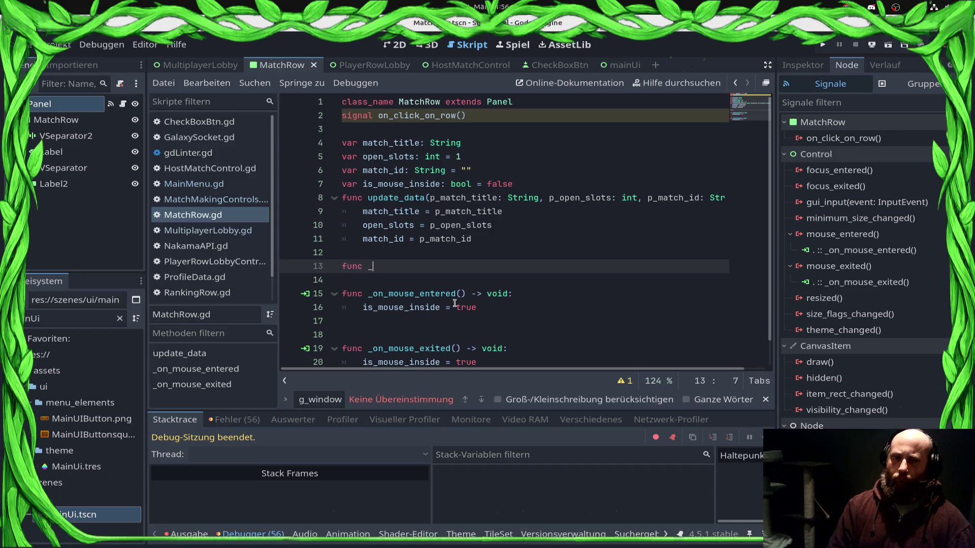
key("Return")
key("Return")
type("if")
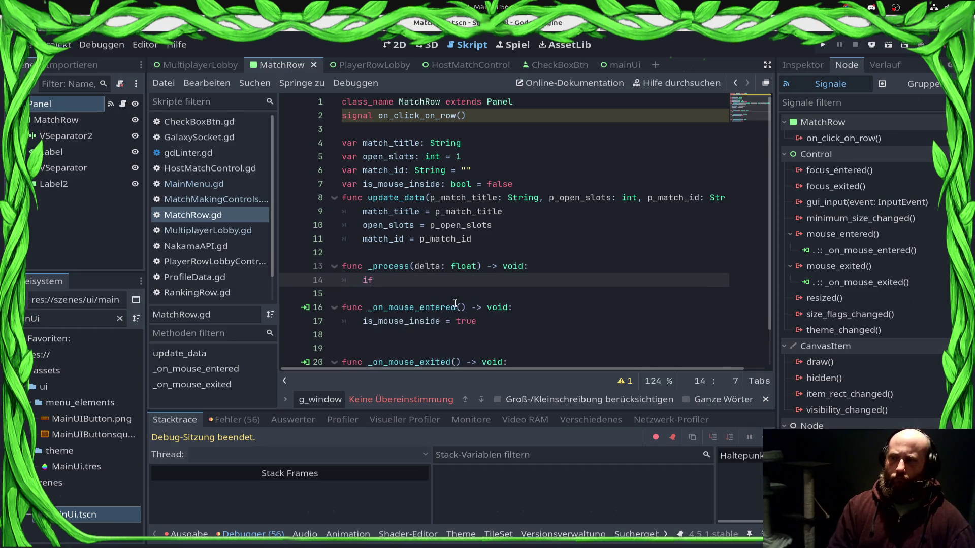
type(" Inp")
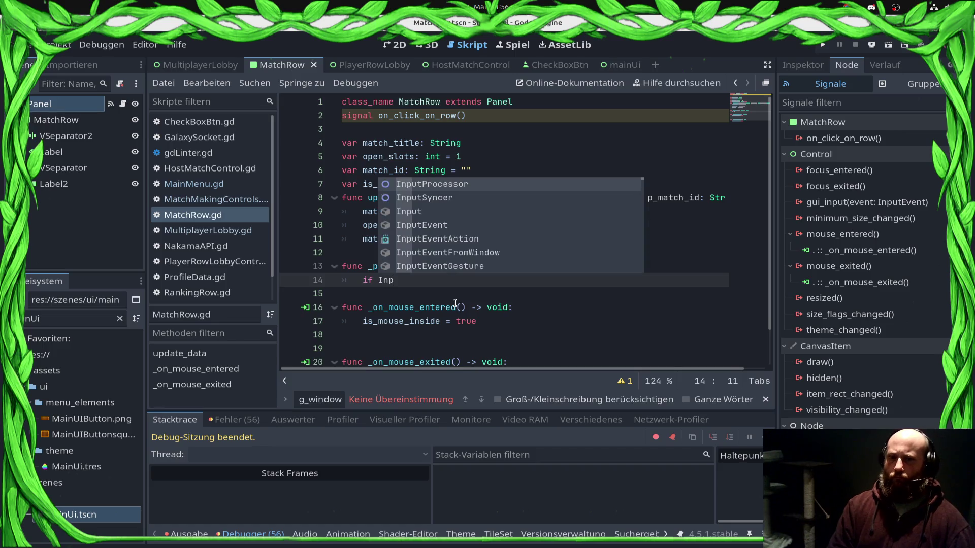
type("ut.")
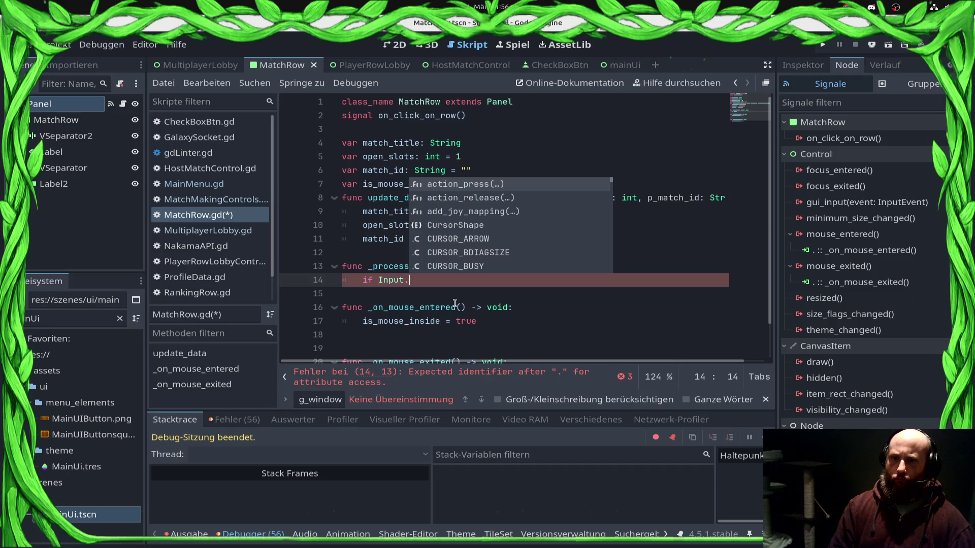
type("is")
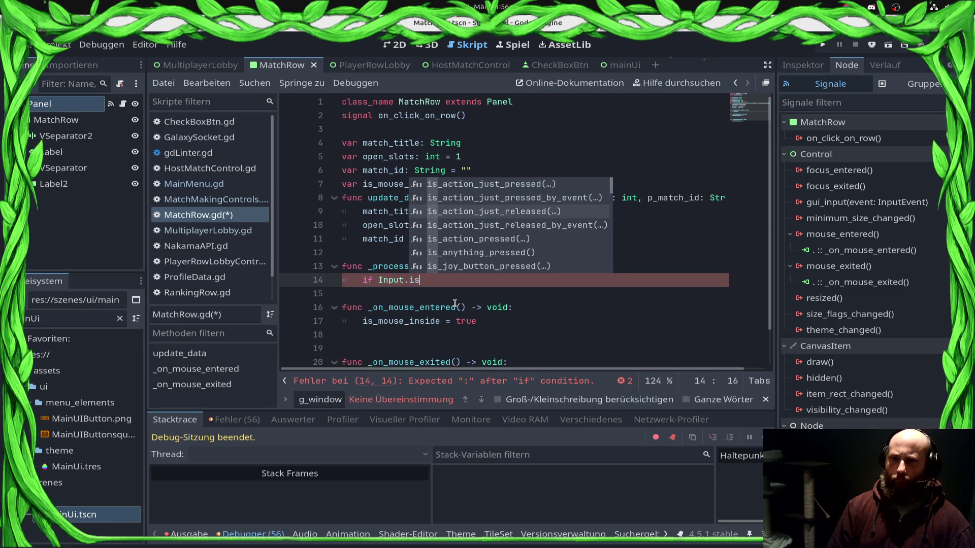
key("Return")
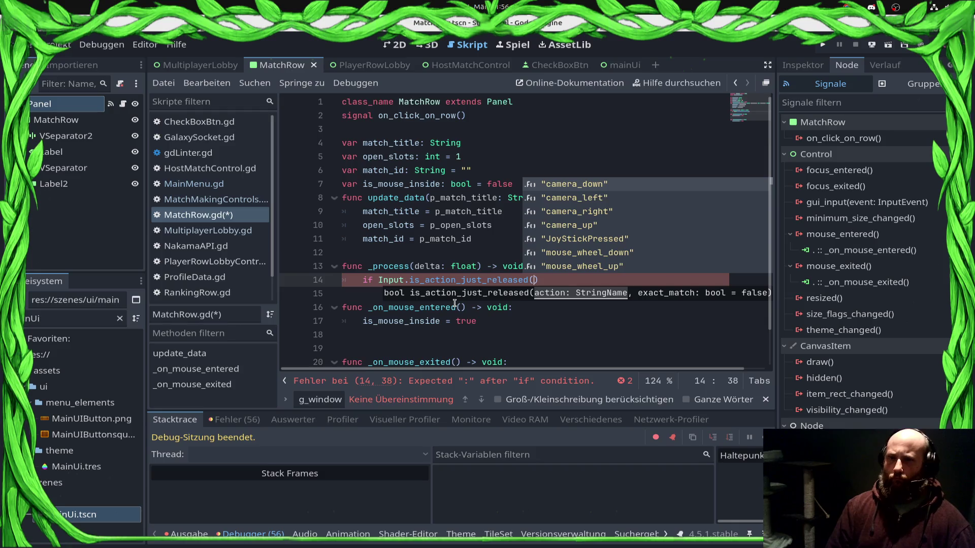
Browse the suggested input action names, including JoyStickPressed
key("Down")
key("Down")
key("Down")
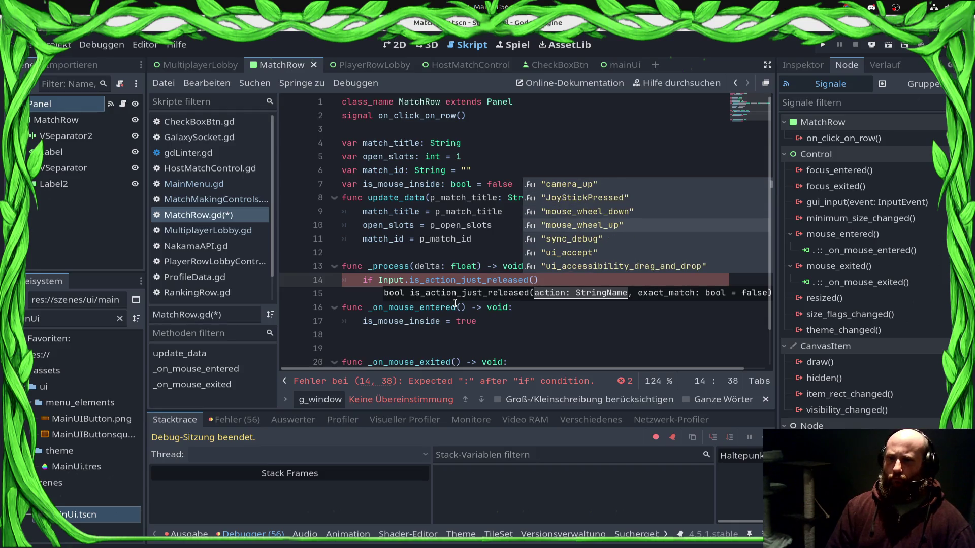
key("Down")
key("Down")
key("Up")
key("Up")
key("Up")
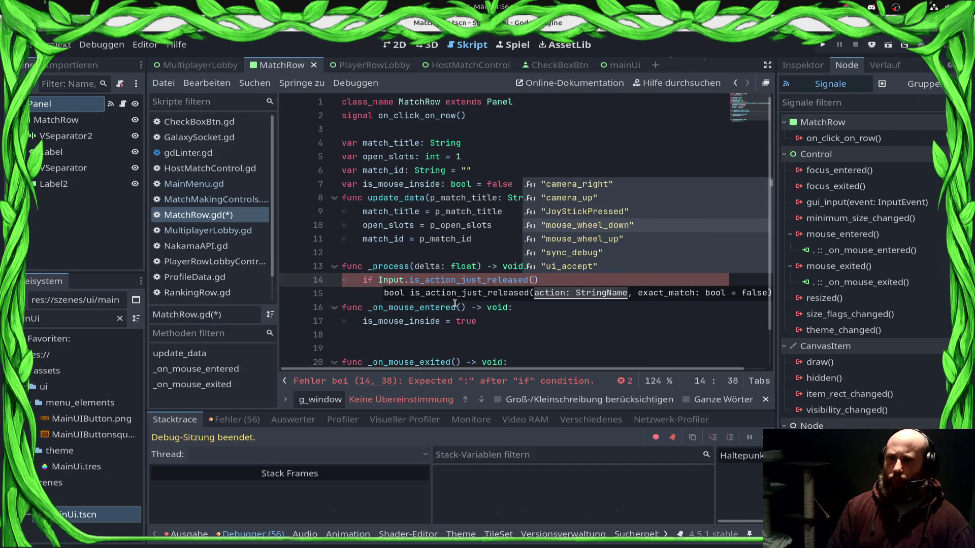
key("Up")
key("Down")
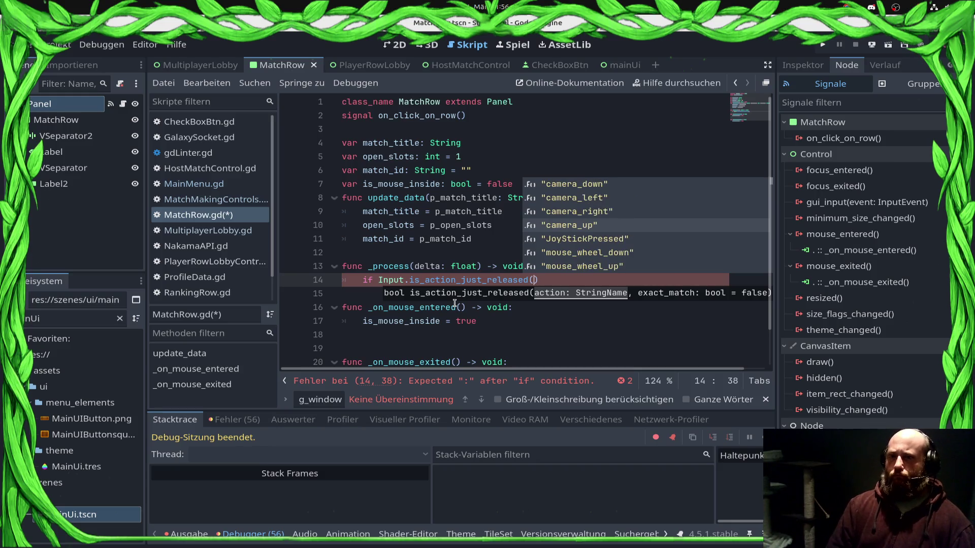
key("Up")
key("Down")
key("Down")
key("Down")
key("Down")
key("Down")
key("Down")
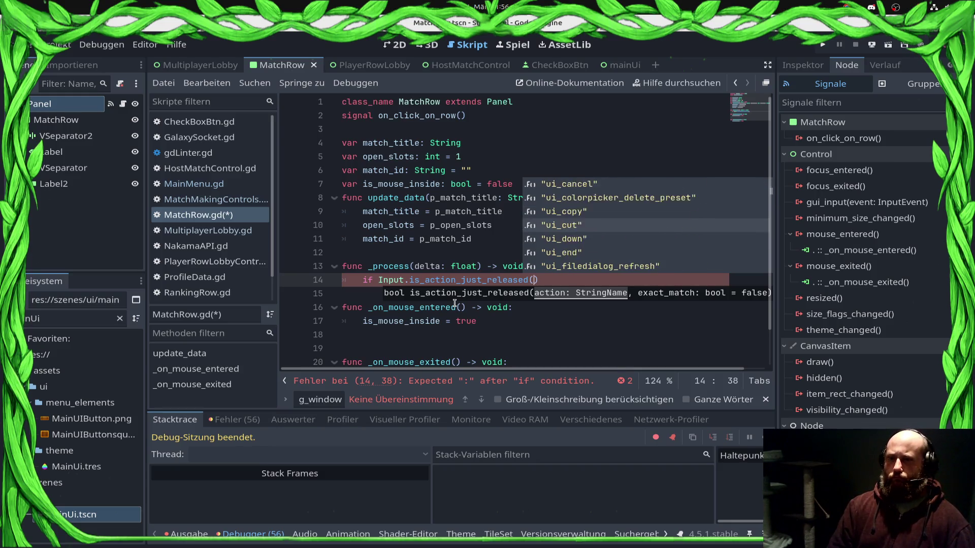
Try typing quoted action names such as mouse, leaving "Ui" as a placeholder
type("mous")
key("BackSpace")
key("BackSpace")
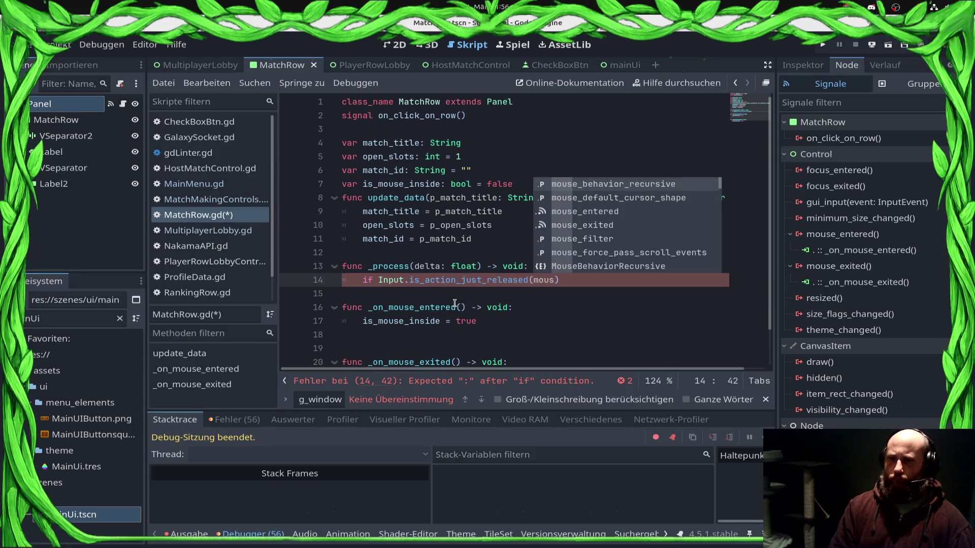
key("BackSpace")
key("BackSpace")
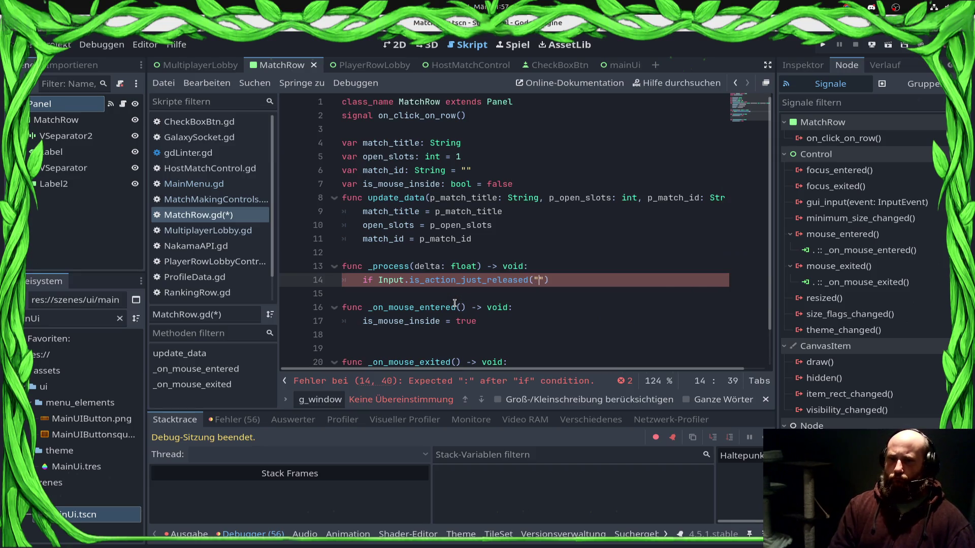
type("\"mois")
key("BackSpace")
key("BackSpace")
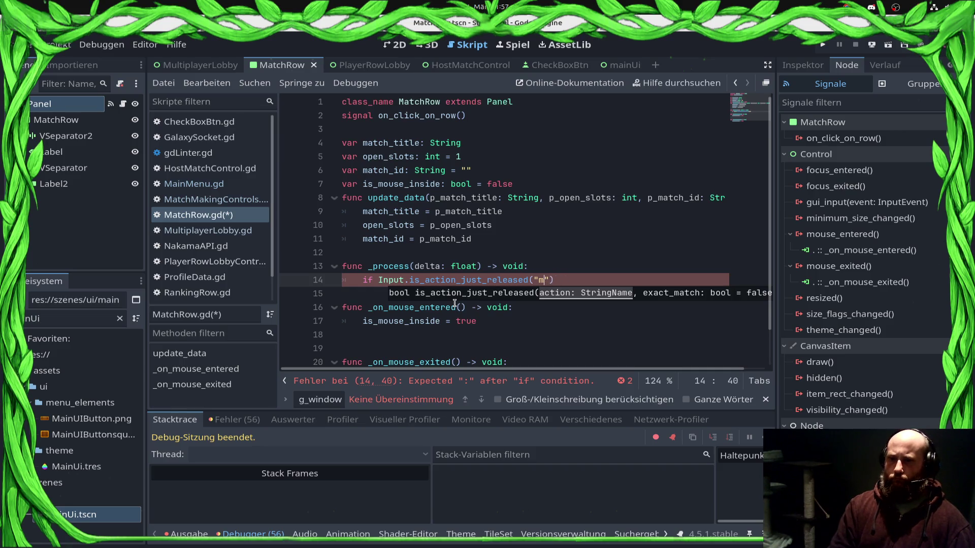
type("us")
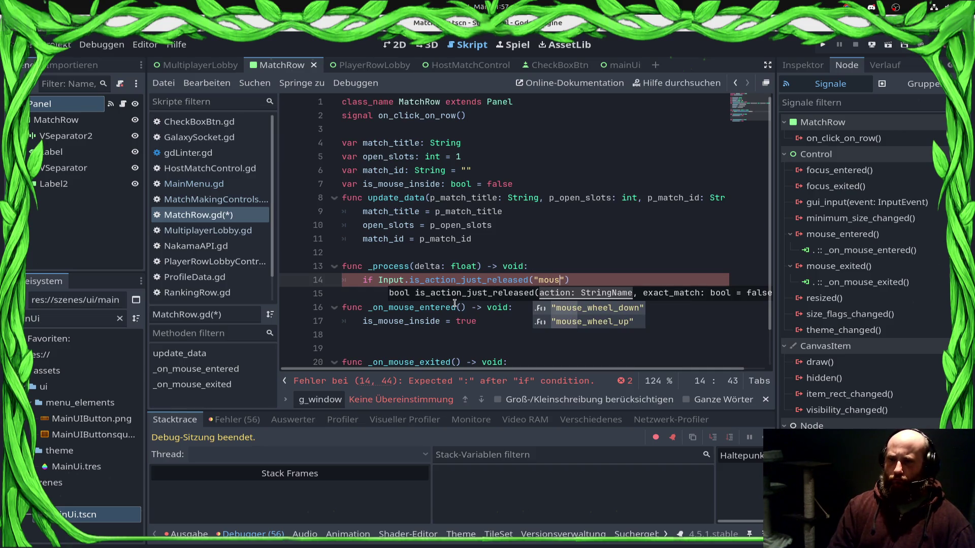
key("BackSpace")
key("BackSpace")
key("BackSpace")
type("U")
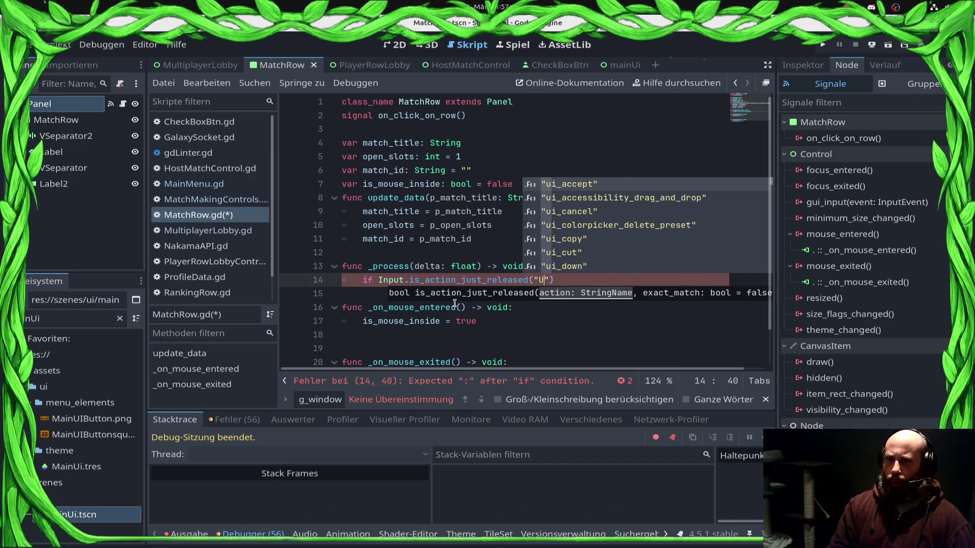
type("i")
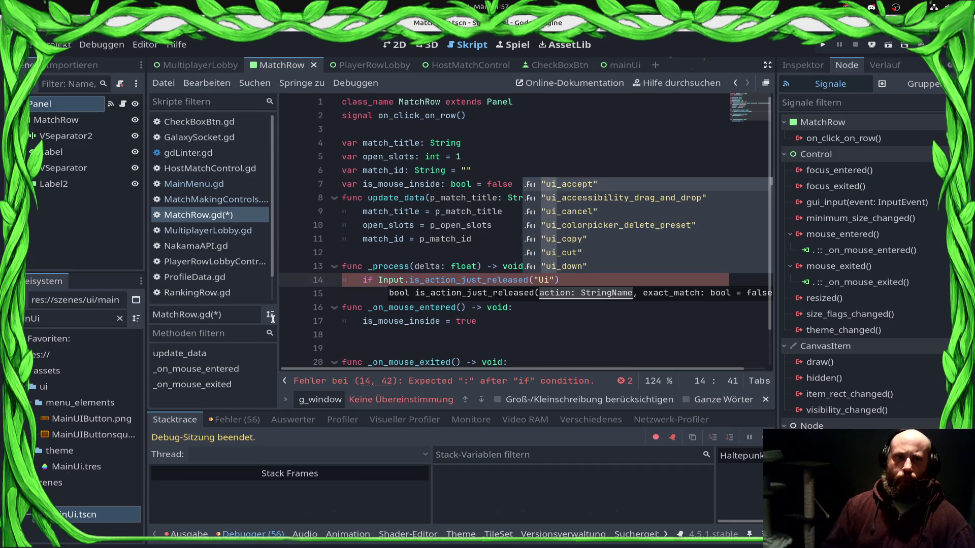
In Project Settings' Input Map, check JoyStickPressed's left mouse binding and select its name
left_click(52, 39)
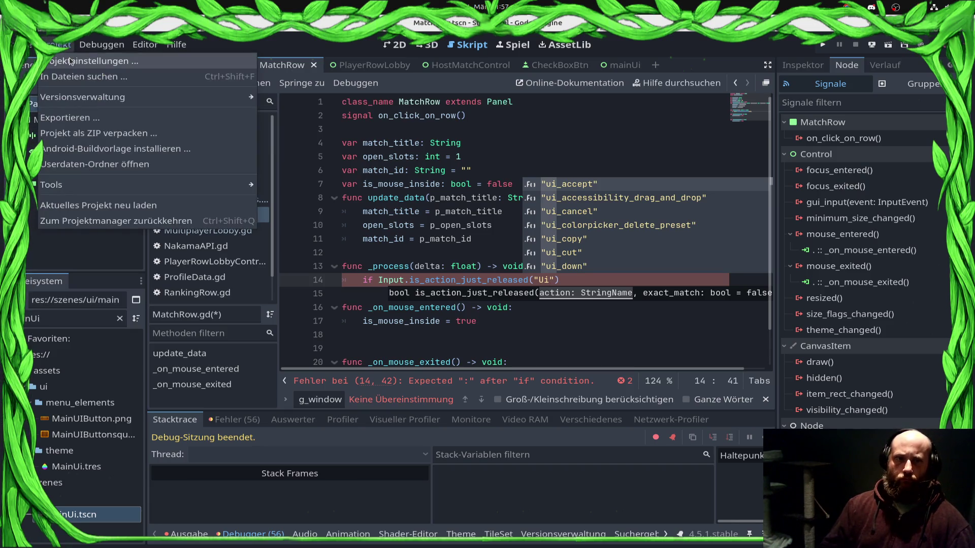
left_click(71, 59)
left_click(290, 125)
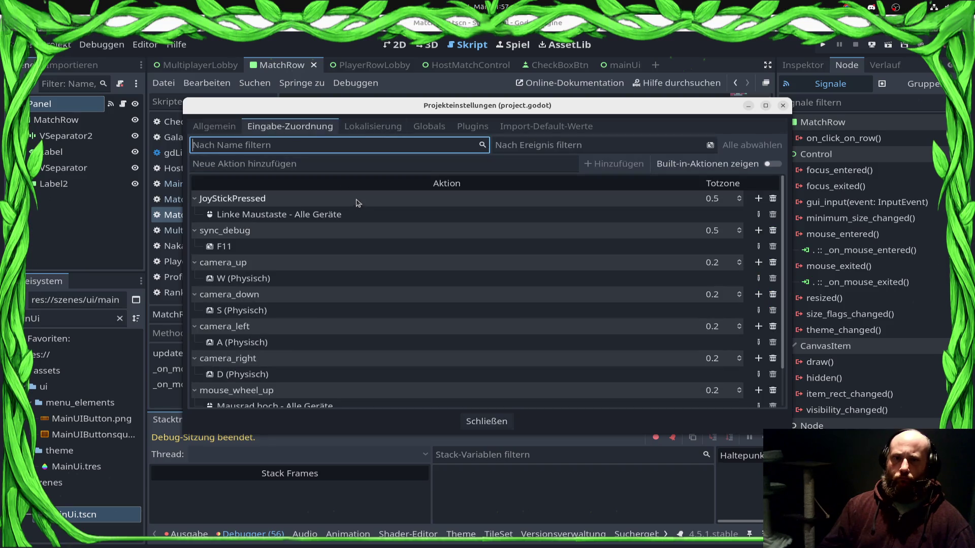
left_click(300, 194)
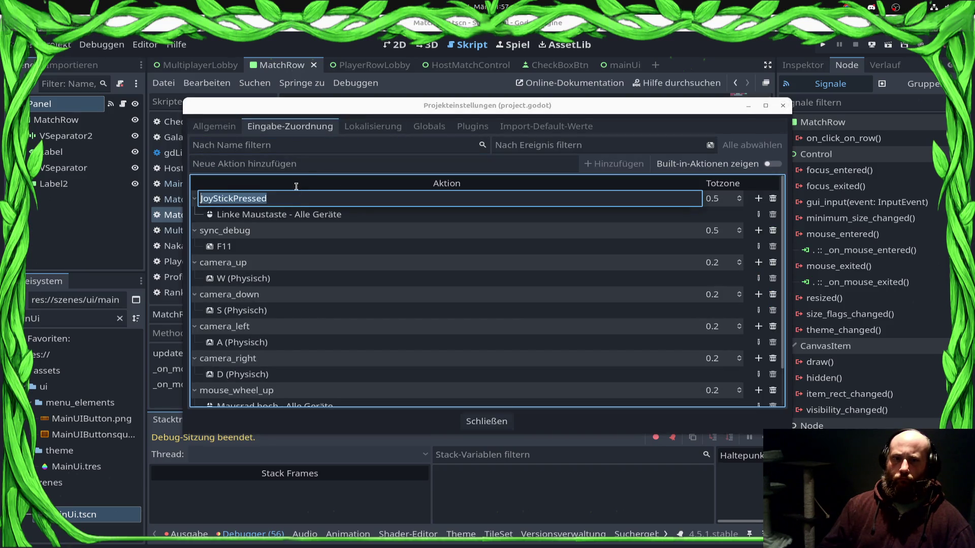
left_click(300, 211)
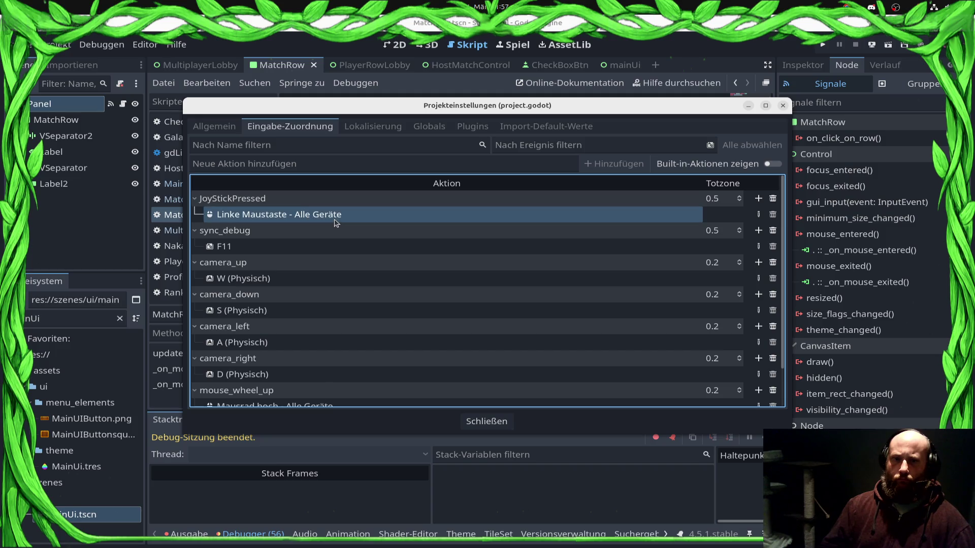
left_click(252, 198)
left_click(252, 197)
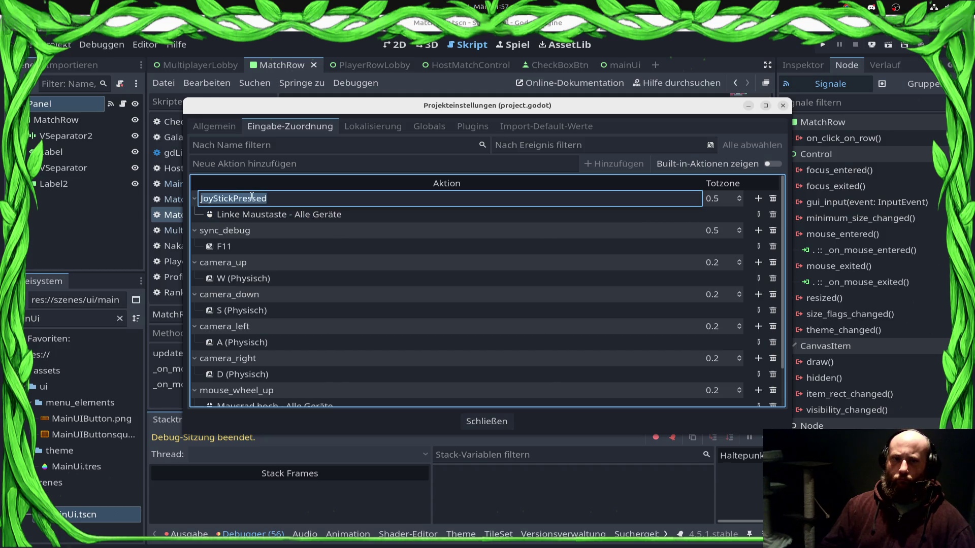
Close Project Settings and paste JoyStickPressed as the action name on line 14
left_click(747, 107)
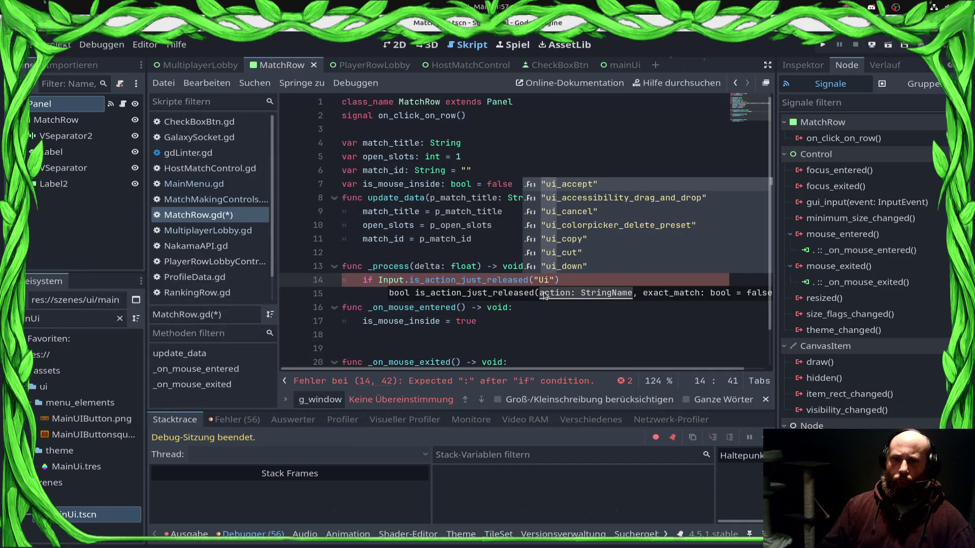
mouse_move(24, 386)
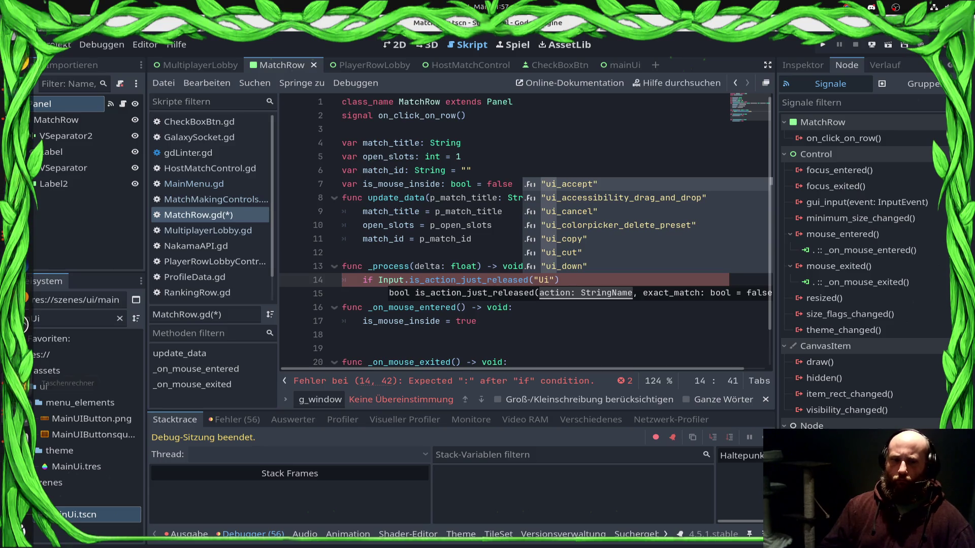
left_click(24, 416)
left_click(213, 305)
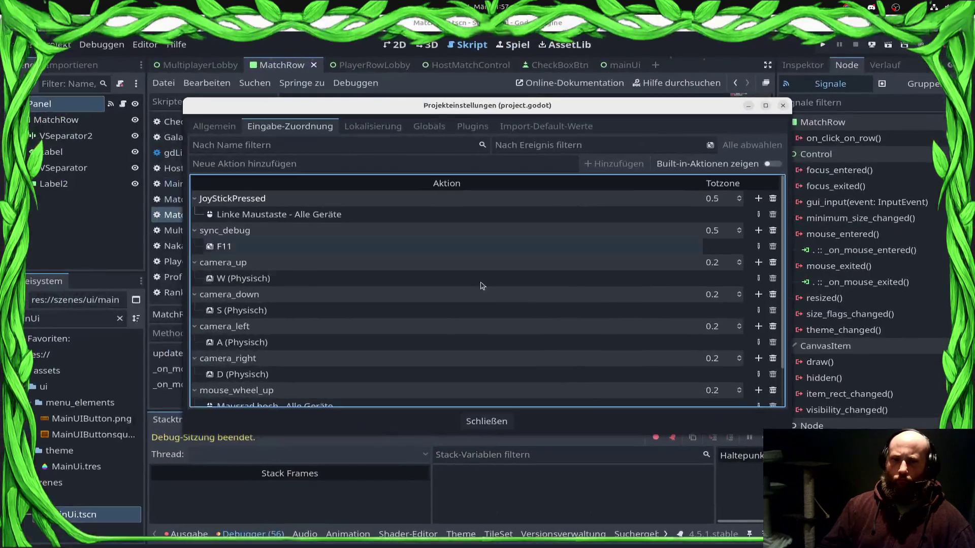
left_click(486, 421)
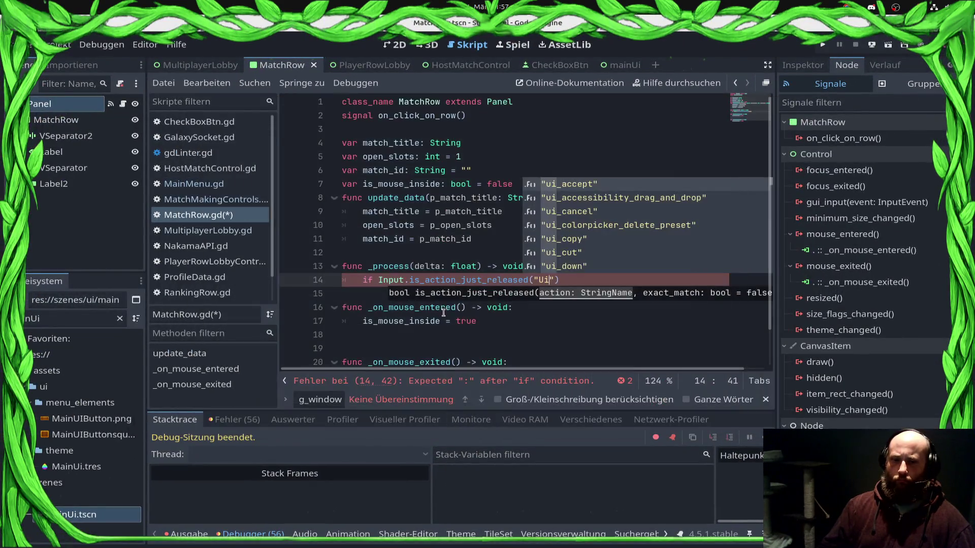
double_click(540, 280)
type("JoyStickPressed")
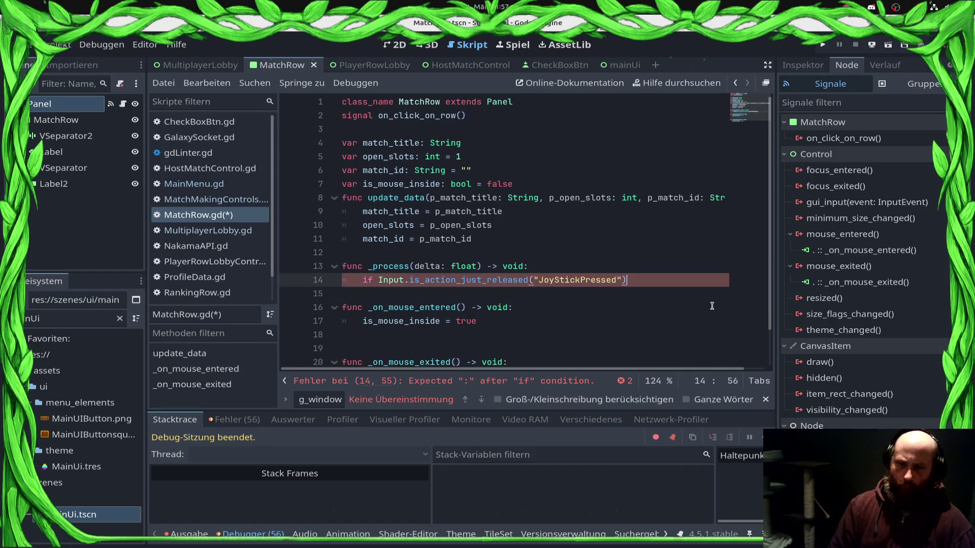
Add an is_mouse_inside == true condition above the JoyStickPressed release check
type("))")
key("BackSpace")
key("BackSpace")
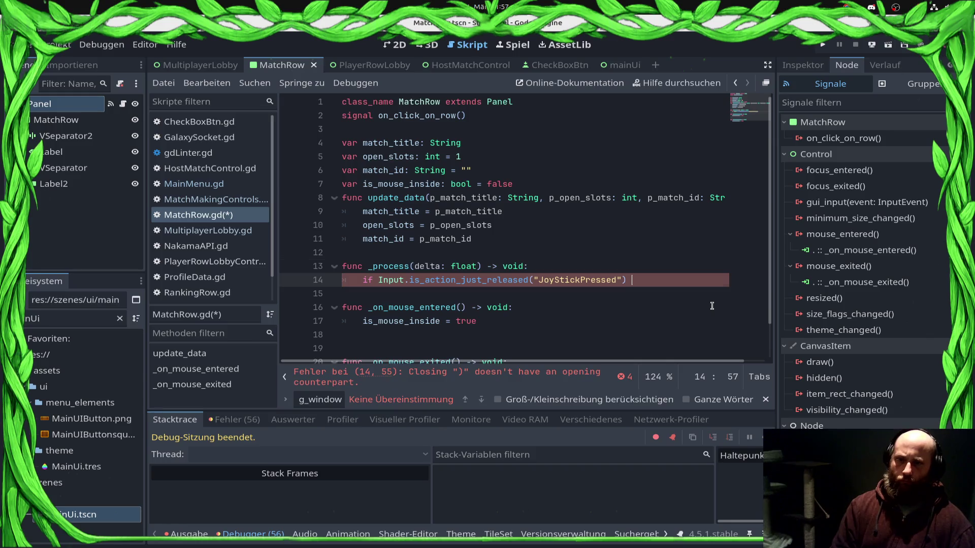
key("ctrl+shift+Return")
type("if is_")
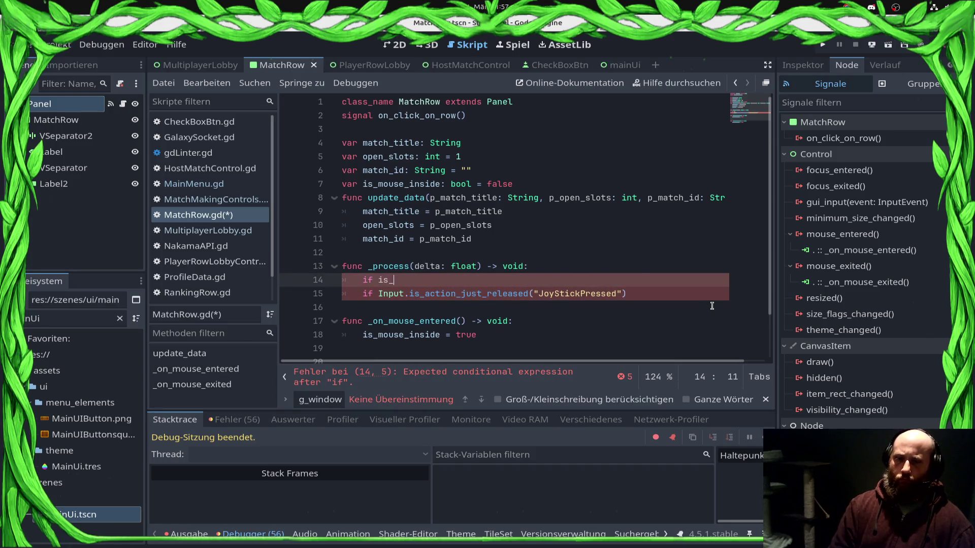
type("m")
key("Return")
type("== true:")
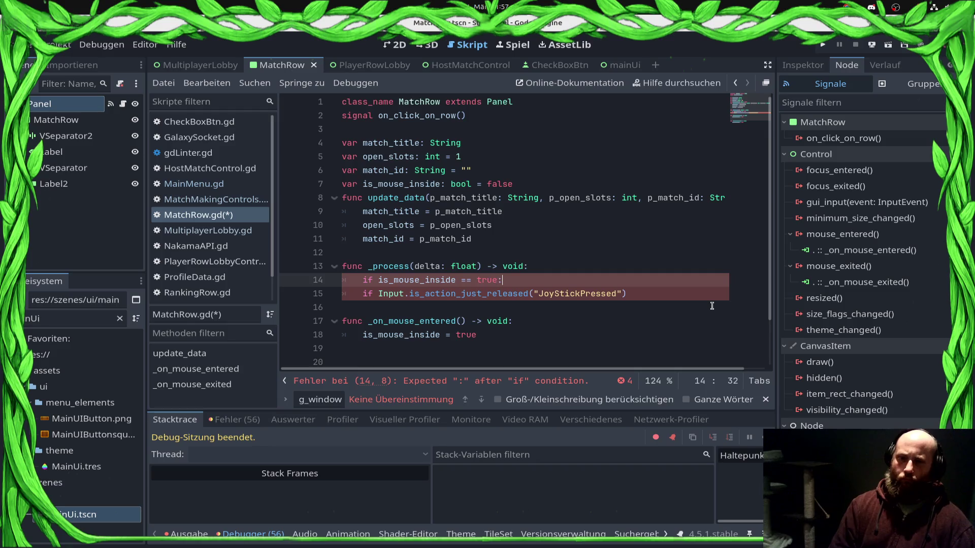
Indent the release check under that condition, give it a pass body, and save
key("Down")
key("Home")
key("Tab")
key("End")
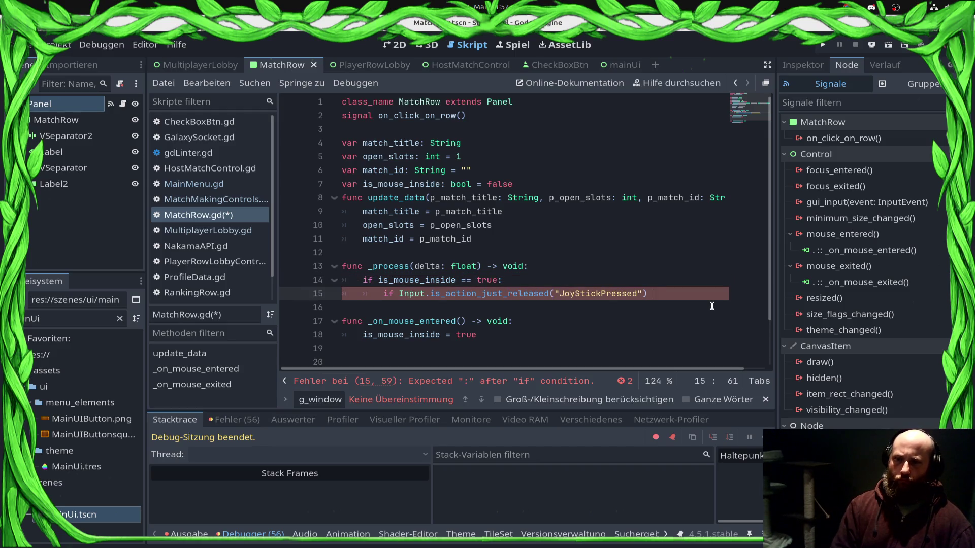
type("== true:")
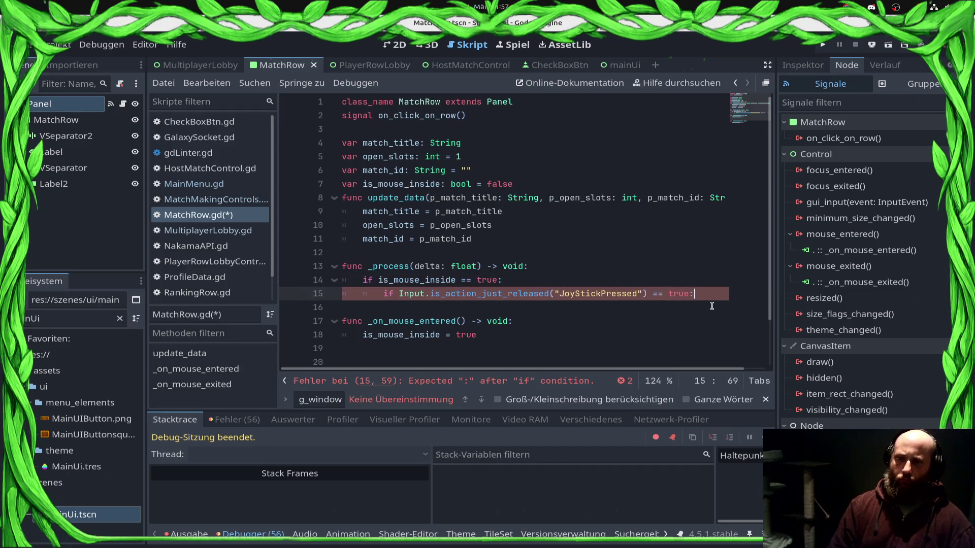
key("Return")
type("pass")
key("ctrl+s")
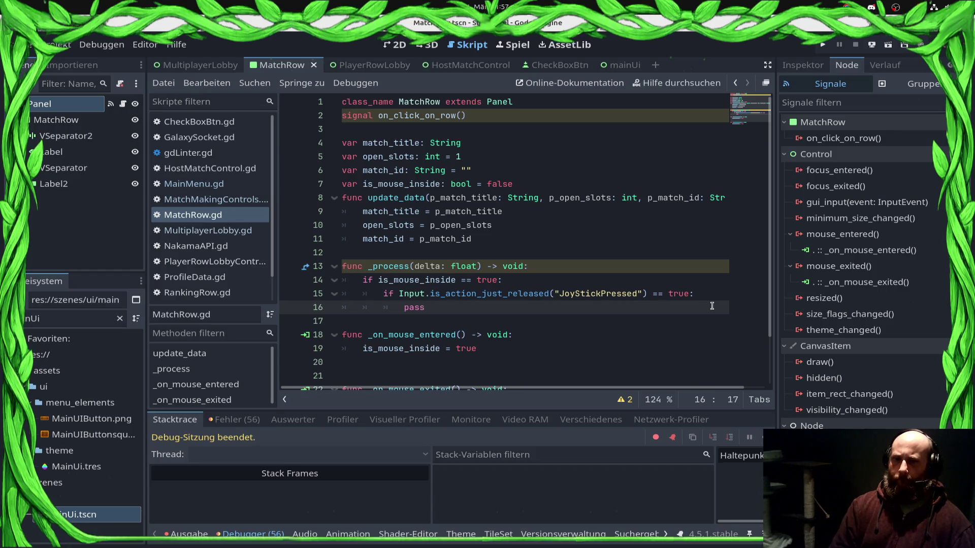
Prefix the _process delta parameter with an underscore, making it _delta
key("Up")
key("Up")
key("Up")
key("Left")
key("Left")
type("_")
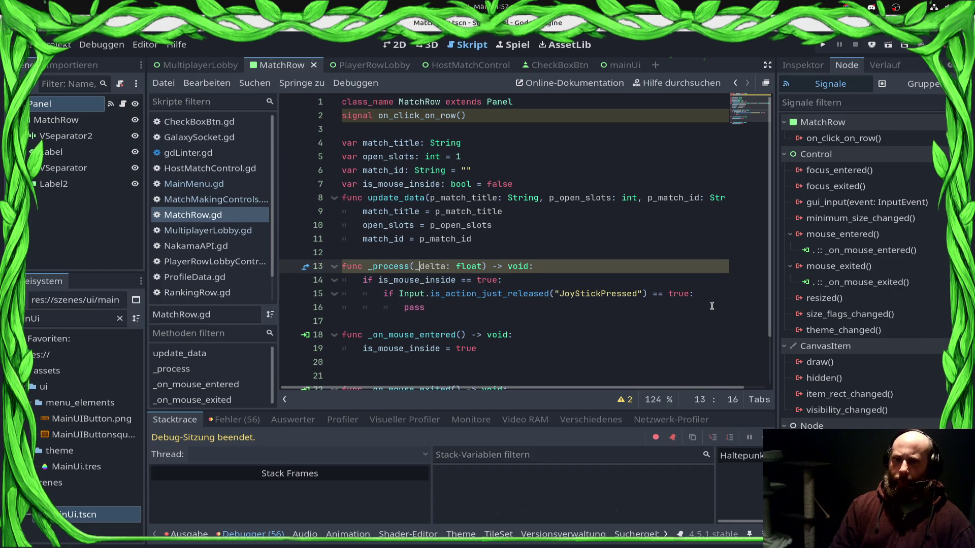
key("Up")
key("Up")
key("Up")
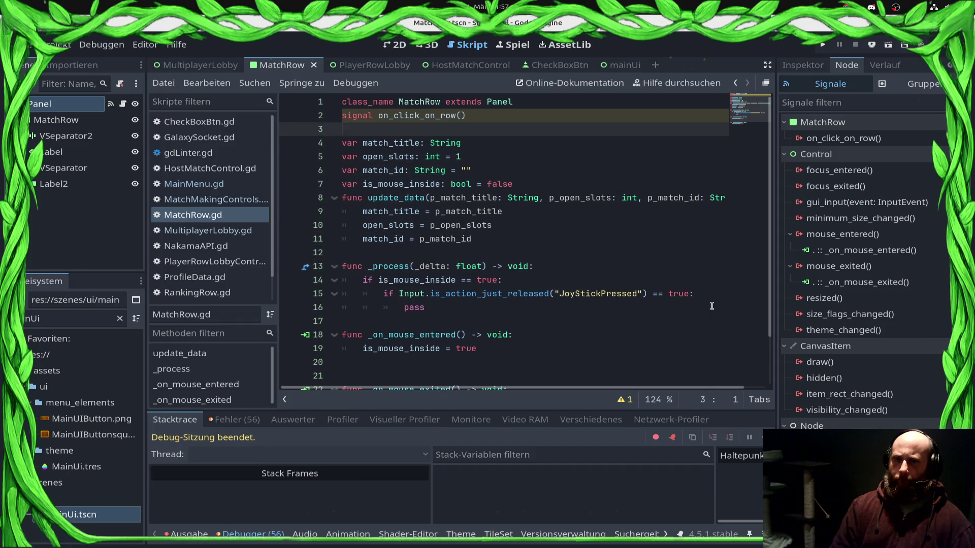
Give the on_click_on_row signal a match_id: String parameter and save
key("Left")
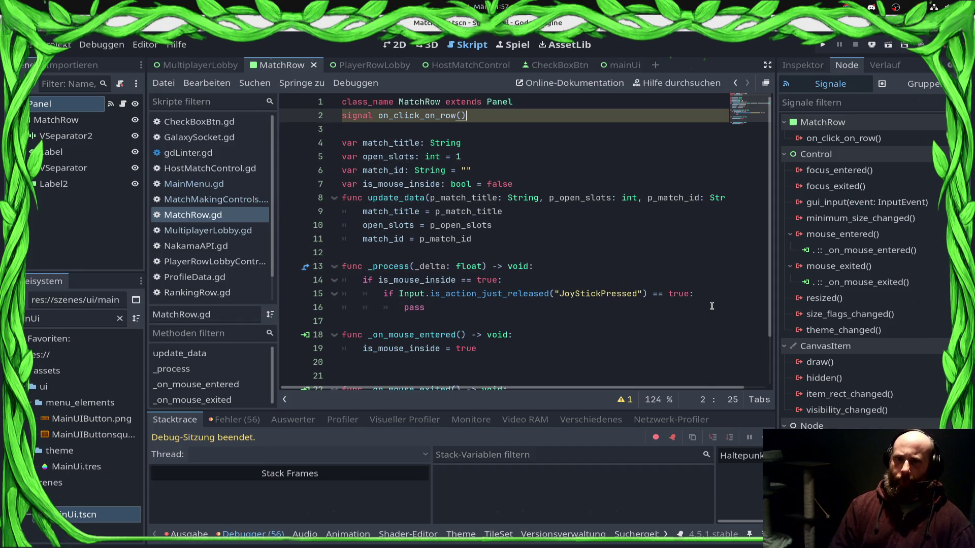
type("match_id:")
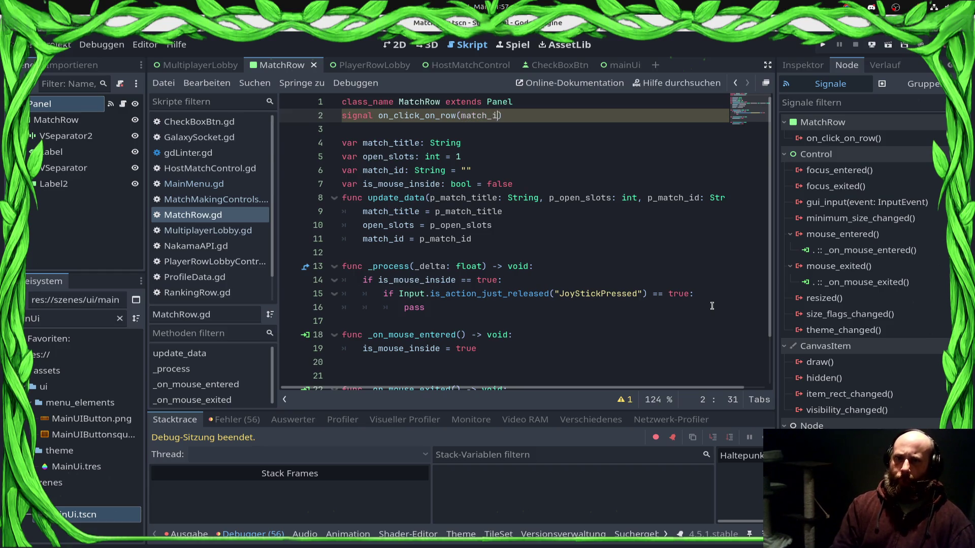
type(" String")
key("ctrl+s")
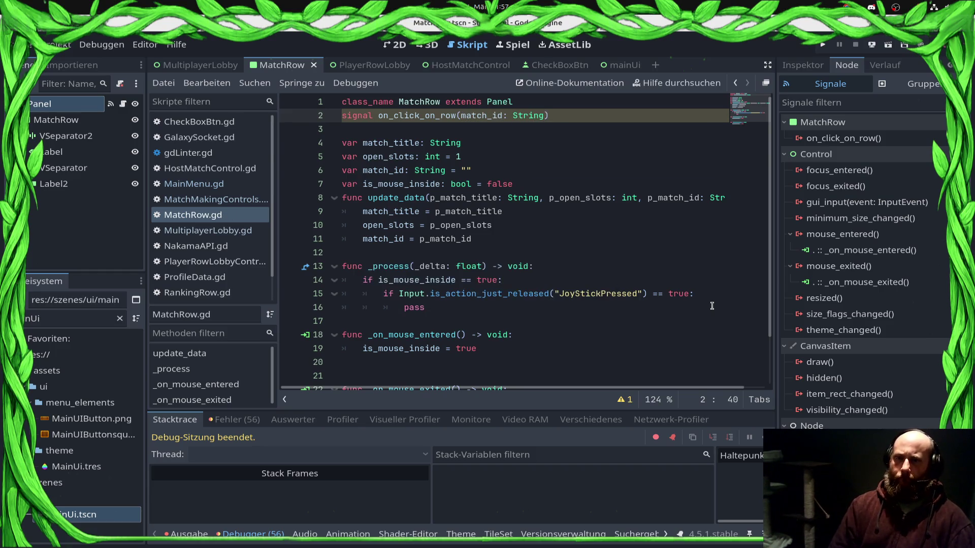
key("Down")
key("Down")
key("Down")
key("Down")
Replace the pass placeholder with on_click_on_row.emit(match_id)
key("Up")
key("End")
key("BackSpace")
key("BackSpace")
key("BackSpace")
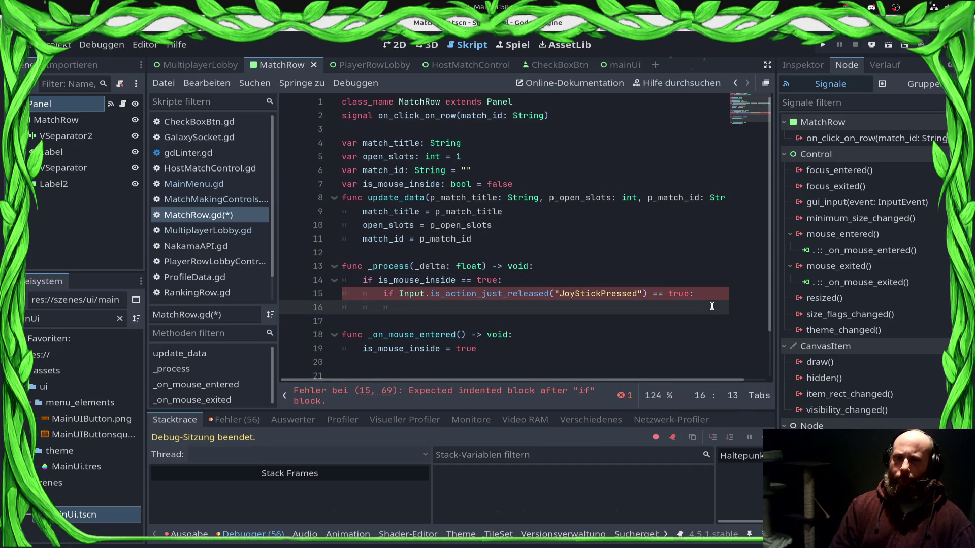
type("pass")
key("ctrl+s")
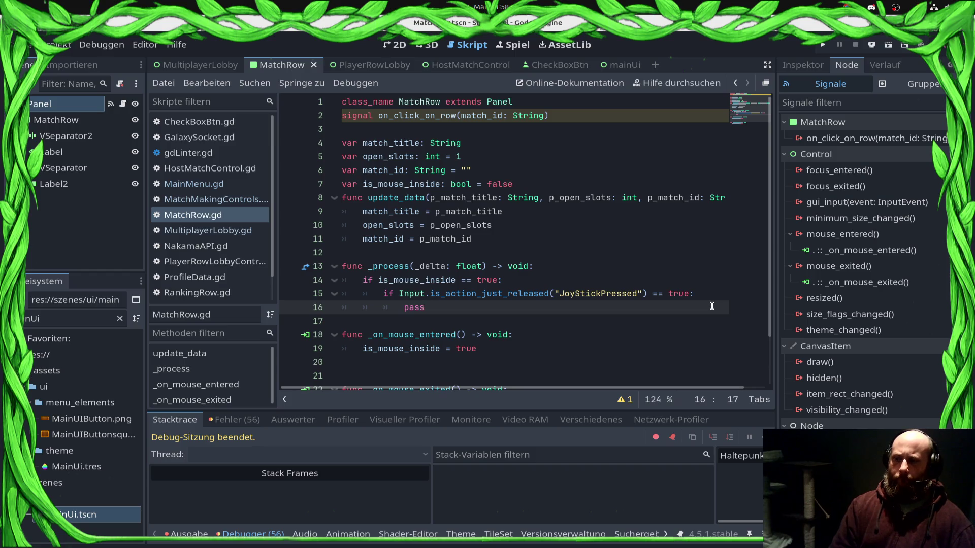
key("ctrl+shift+Left")
key("BackSpace")
type("on_")
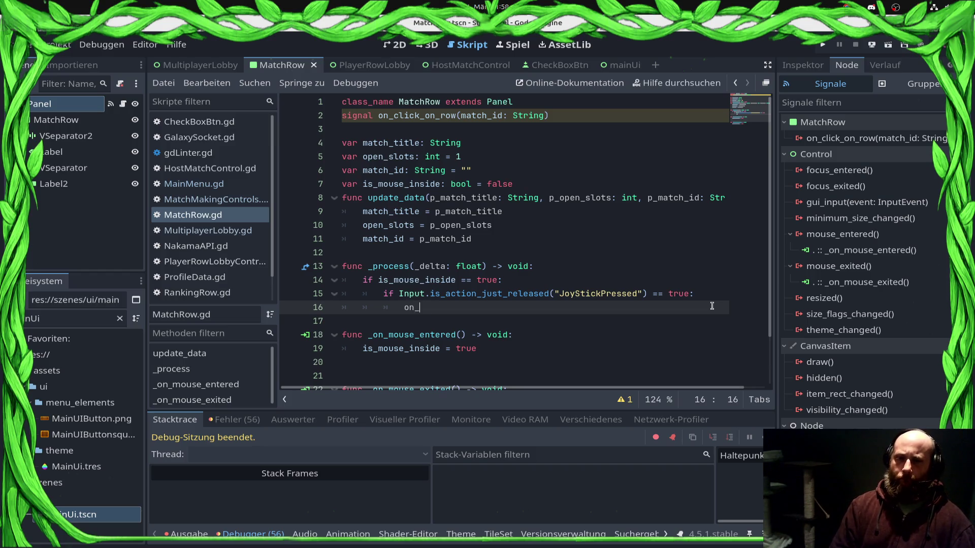
type("cli")
key("Return")
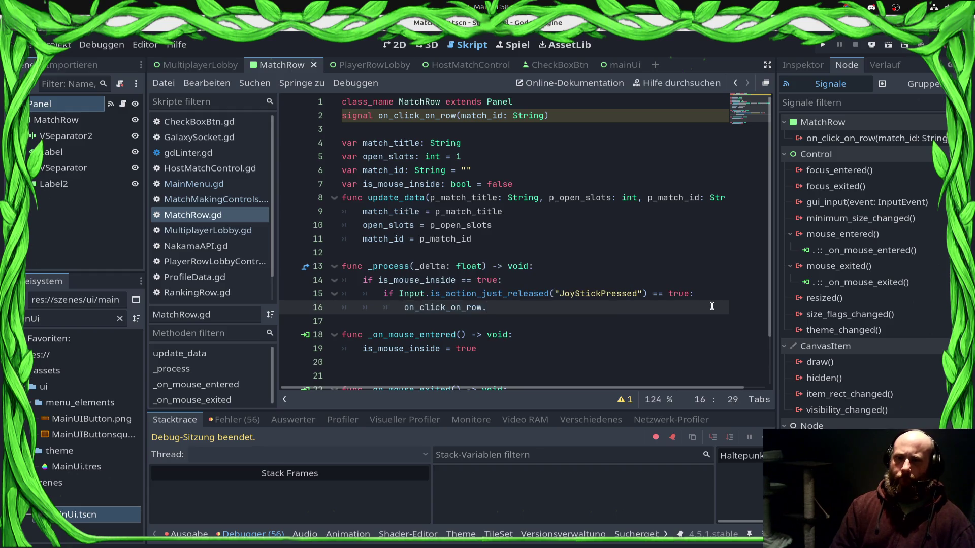
type("emi")
key("Return")
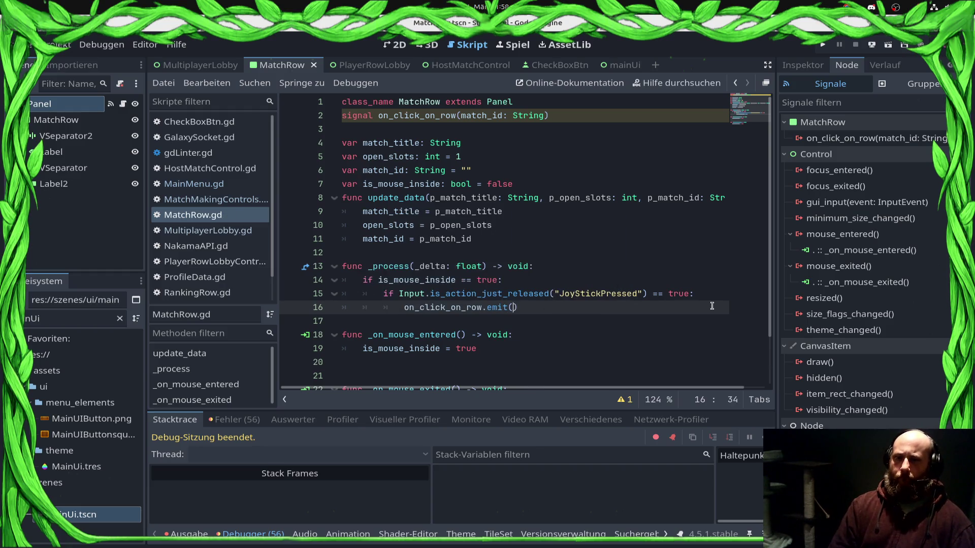
key("Return")
Add blank lines after the variable declarations and around the _process function
key("Up")
key("Up")
key("Up")
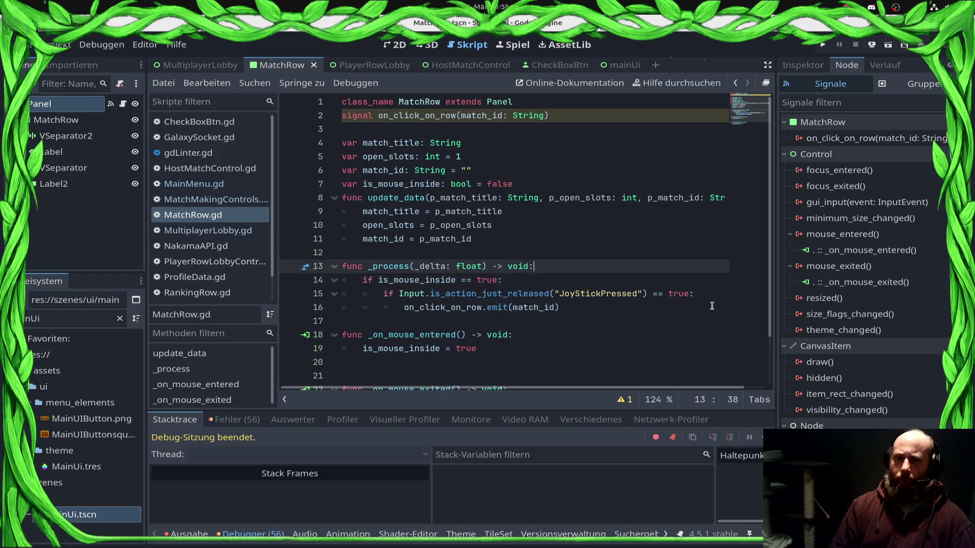
key("Up")
key("Up")
key("End")
key("Return")
key("Return")
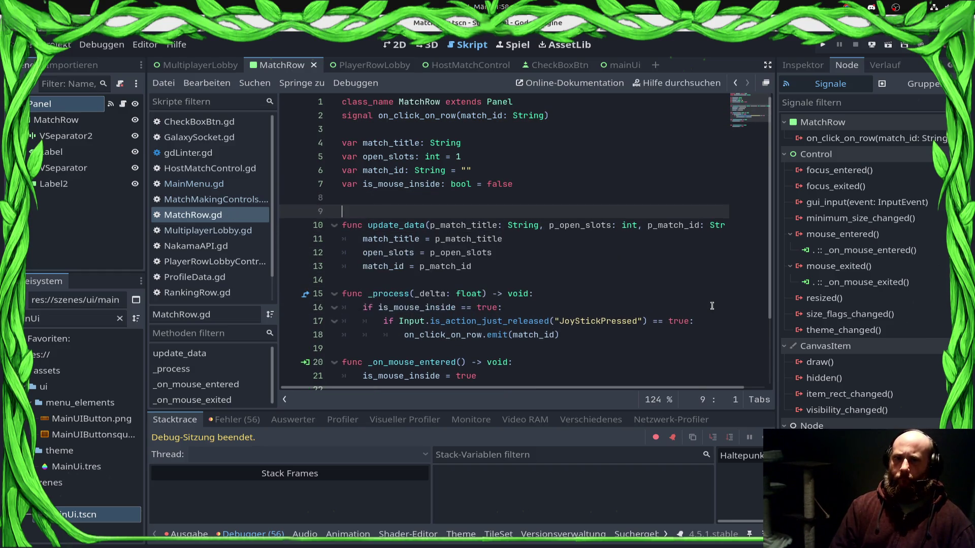
key("Down")
key("Down")
key("Down")
key("Down")
key("Down")
key("Return")
key("Down")
key("Down")
key("Return")
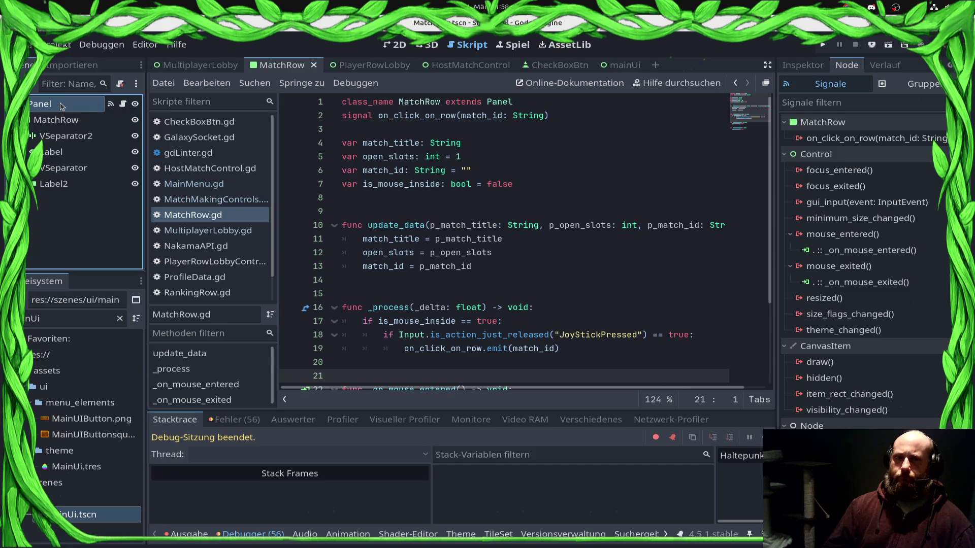
Select the VSeparator2 node and do a quick test run of the current scene
left_click(64, 136)
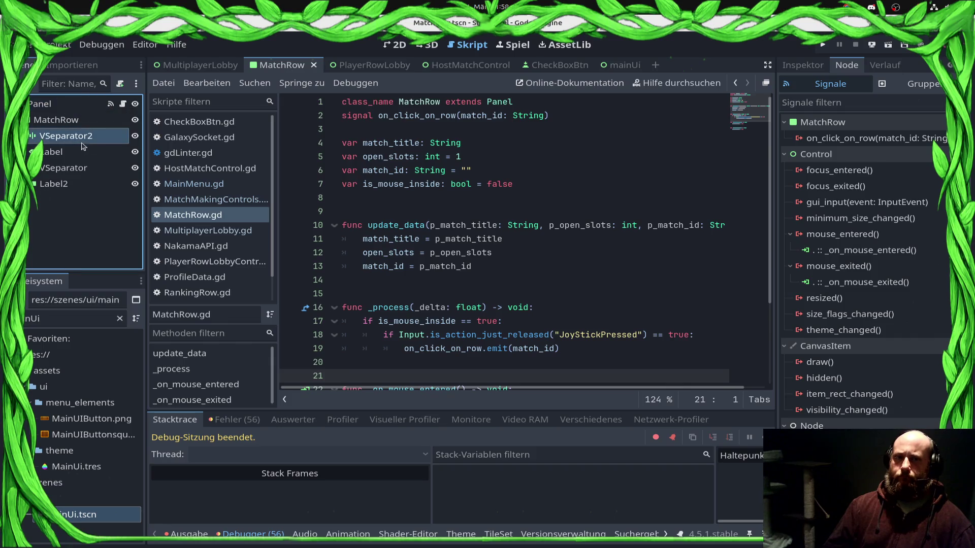
left_click(888, 45)
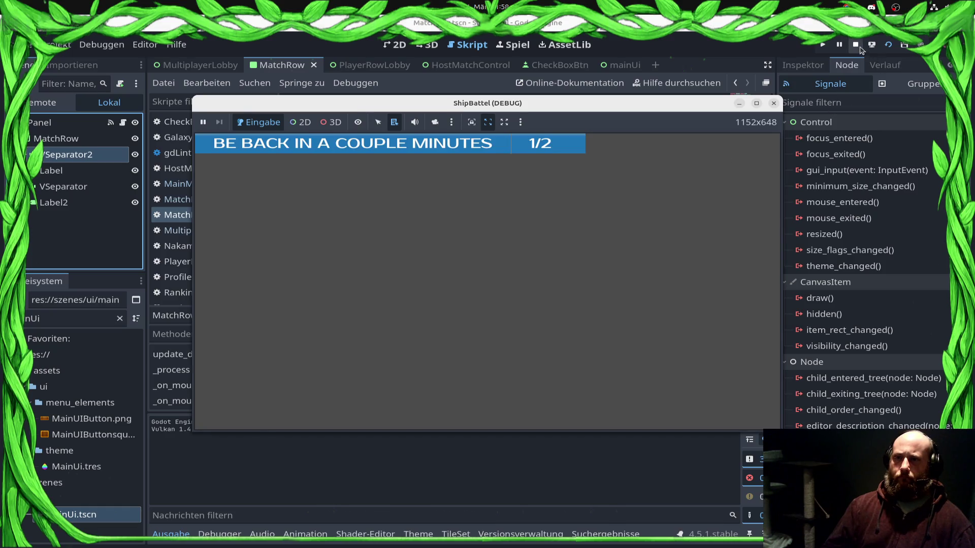
left_click(855, 45)
Add print("CLICK ON ME") on a new line after the emit call
scroll(591, 254, "down", 1)
left_click(589, 307)
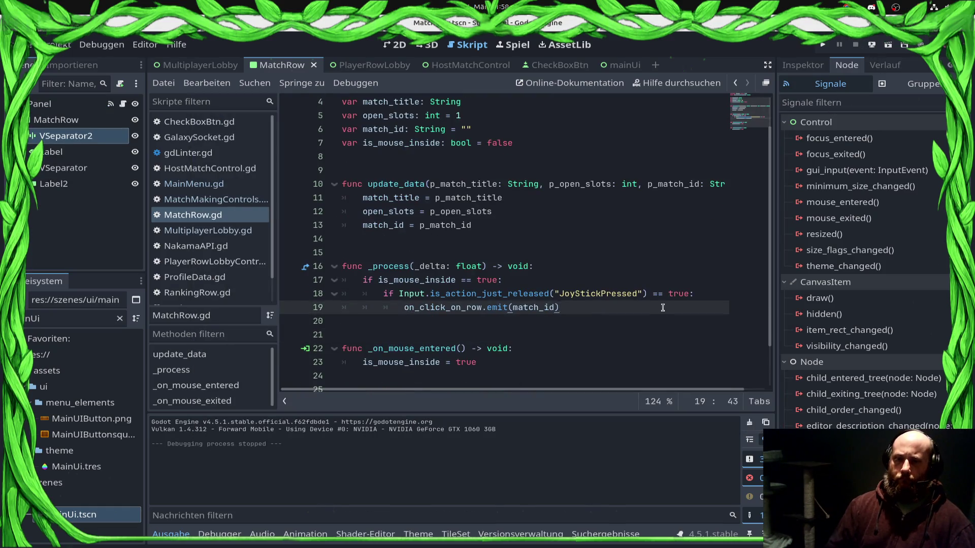
key("Return")
type("print(\"CLICK ON ME")
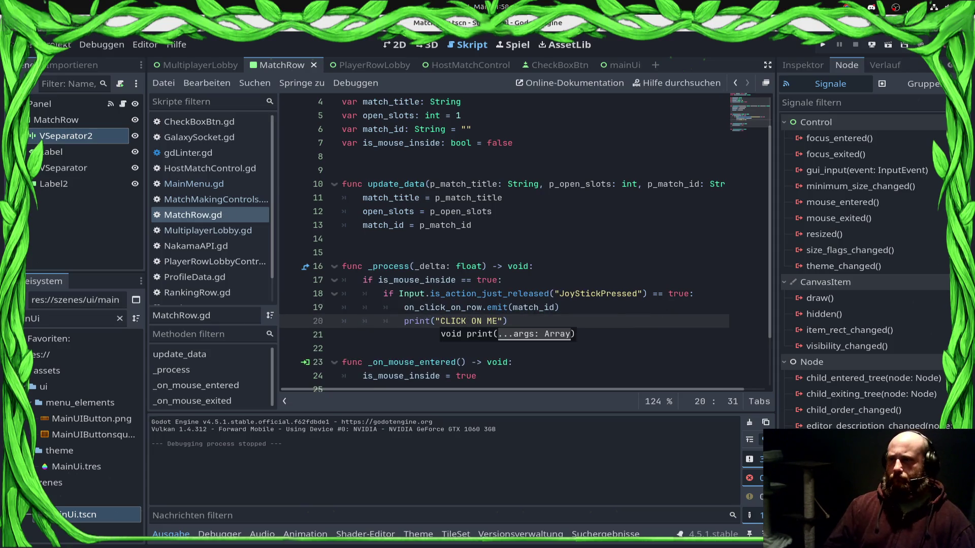
Run the scene, click the match row repeatedly to check the printed message, then stop it
left_click(888, 45)
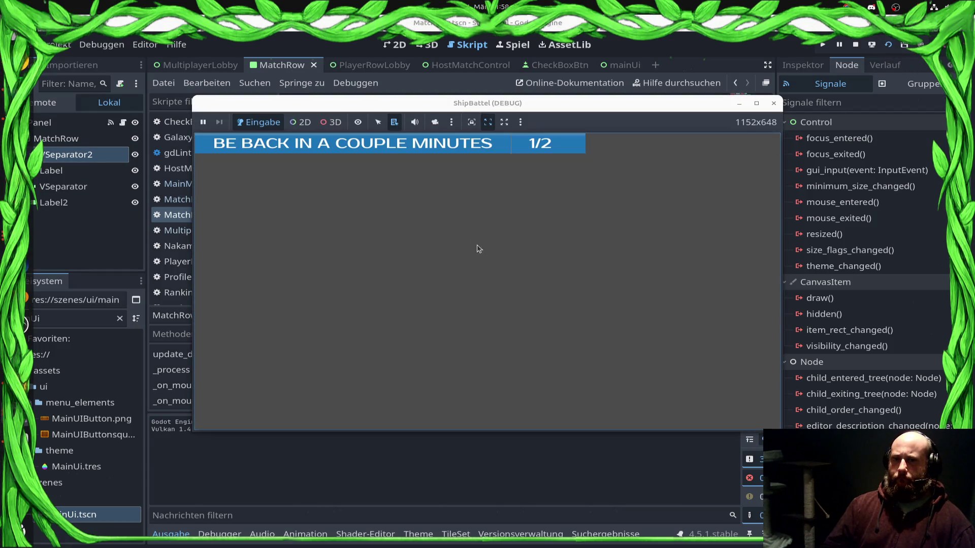
left_click(435, 152)
left_click(426, 172)
left_click(414, 191)
left_click(415, 198)
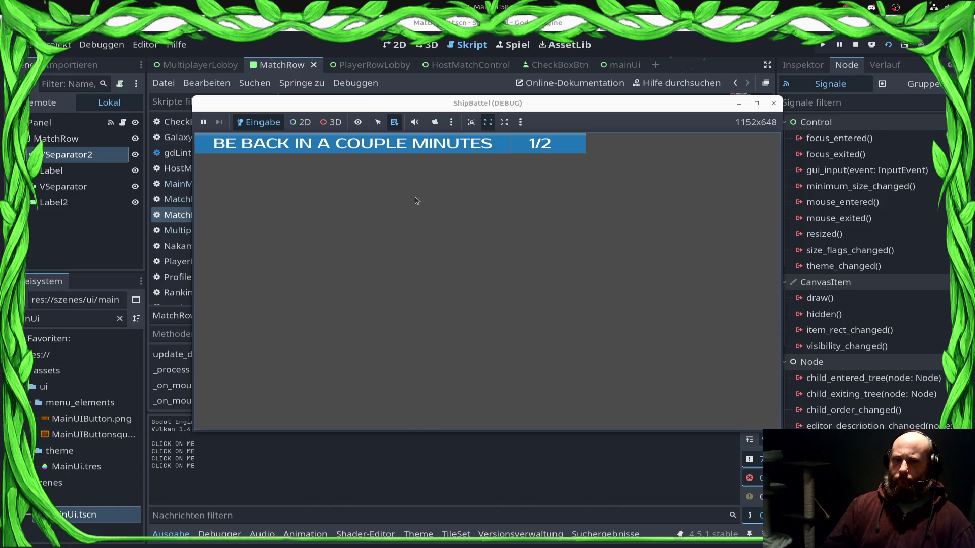
left_click(417, 209)
left_click(416, 236)
left_click(411, 287)
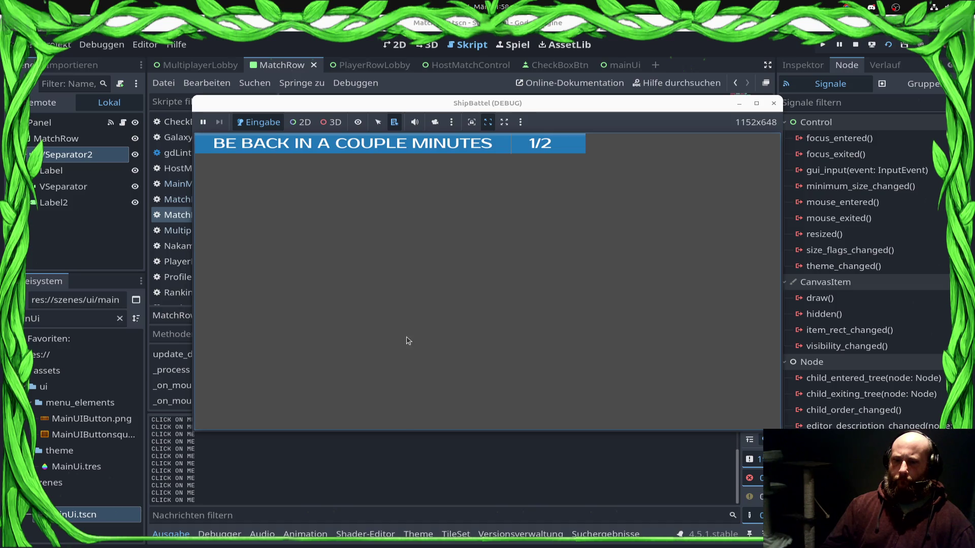
left_click(409, 354)
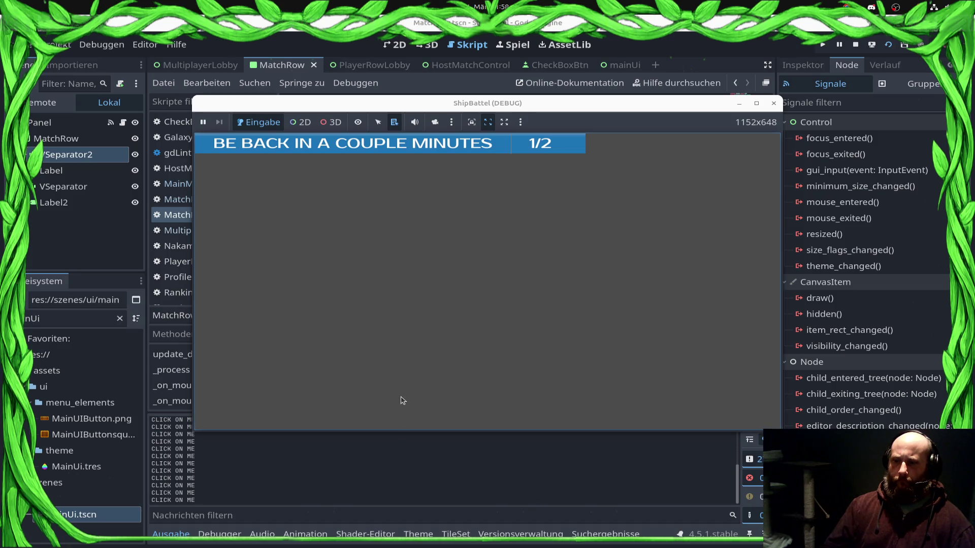
left_click(404, 149)
key("F8")
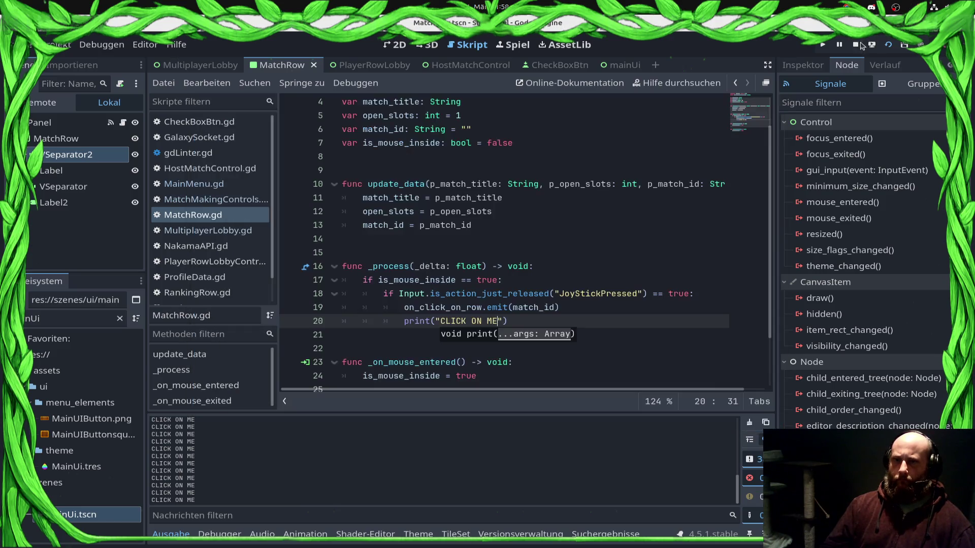
double_click(467, 362)
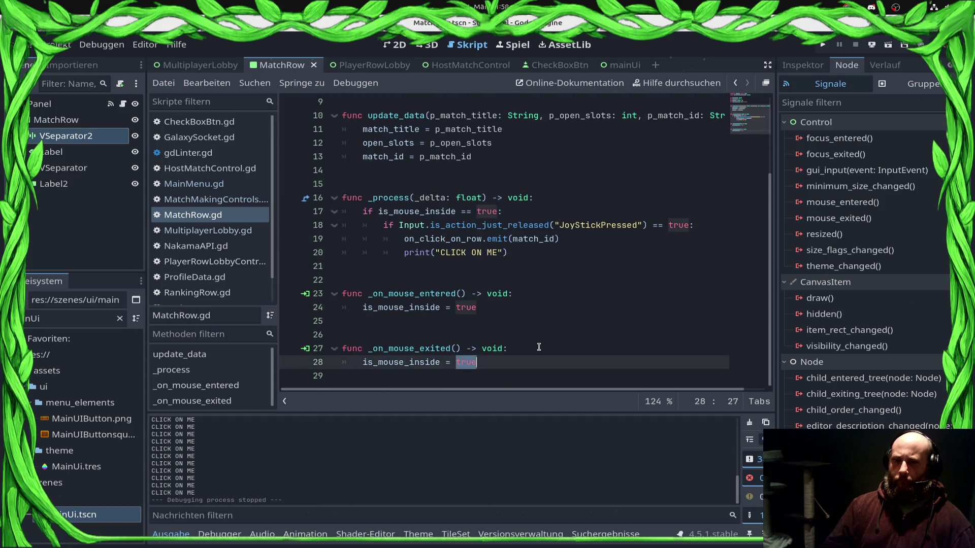
Change true to false in _on_mouse_exited, rerun the scene over the row, then stop it
type("false")
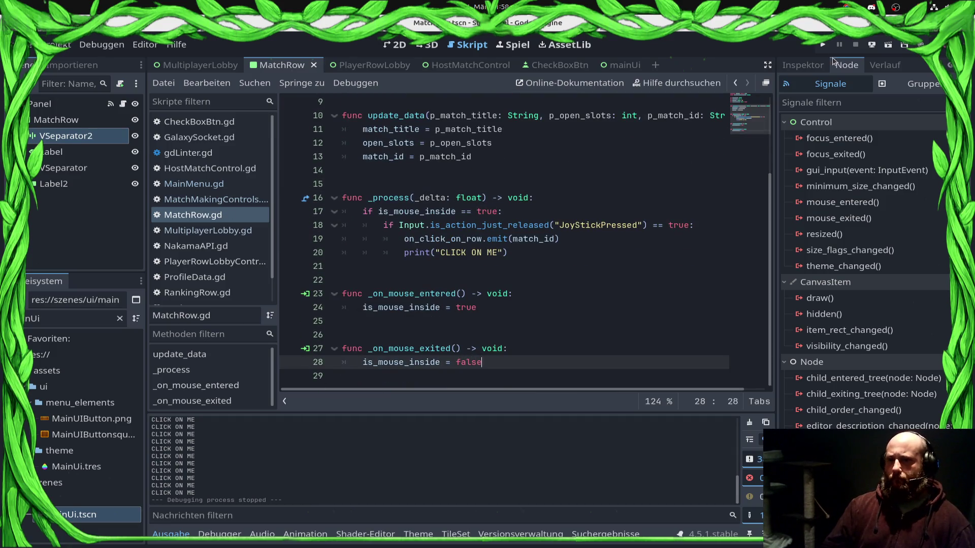
left_click(889, 45)
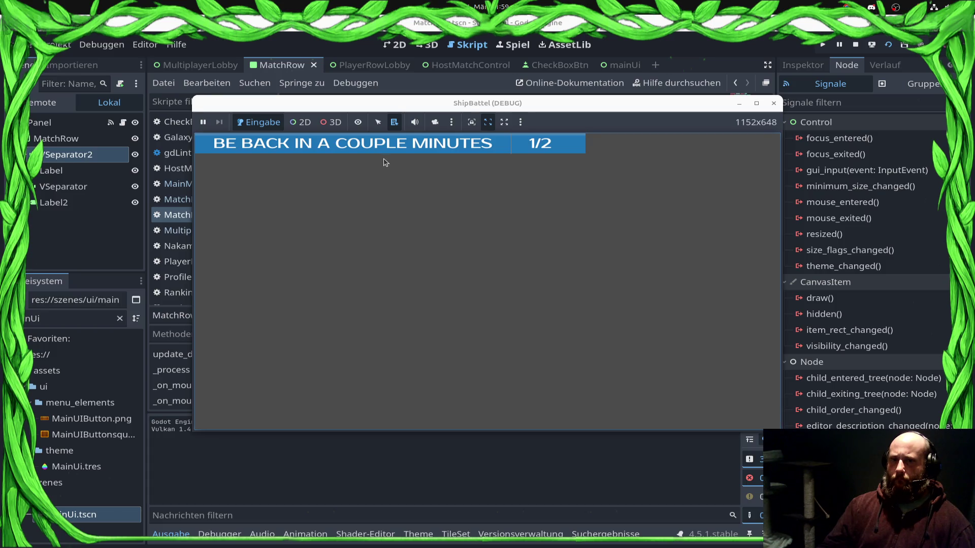
mouse_move(383, 146)
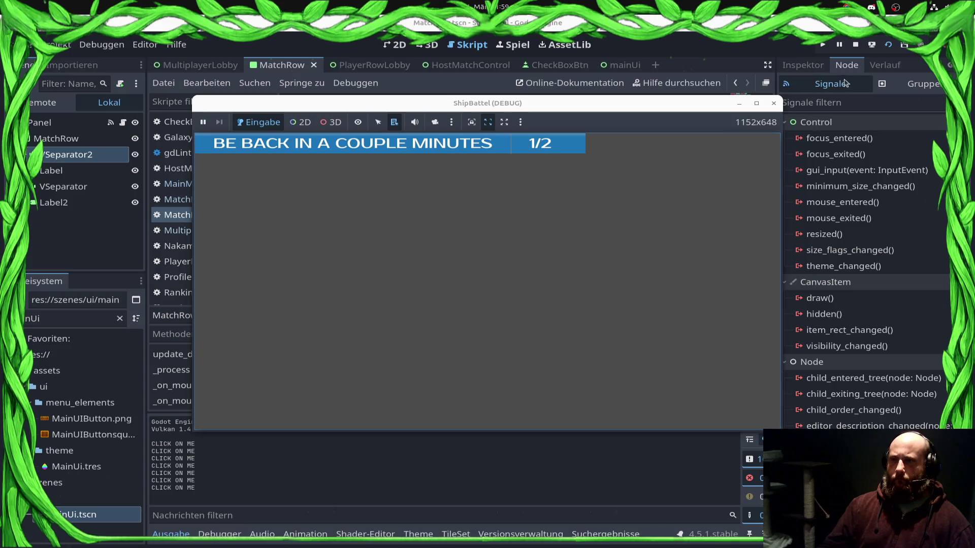
left_click(856, 44)
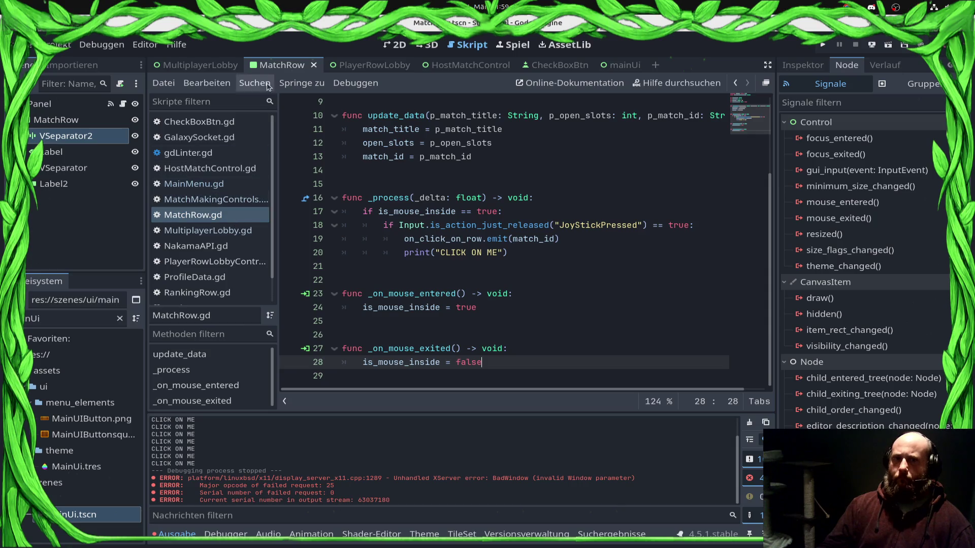
left_click(231, 66)
Open MultiplayerLobby.gd and make room below _load_matches for a new function
left_click(400, 44)
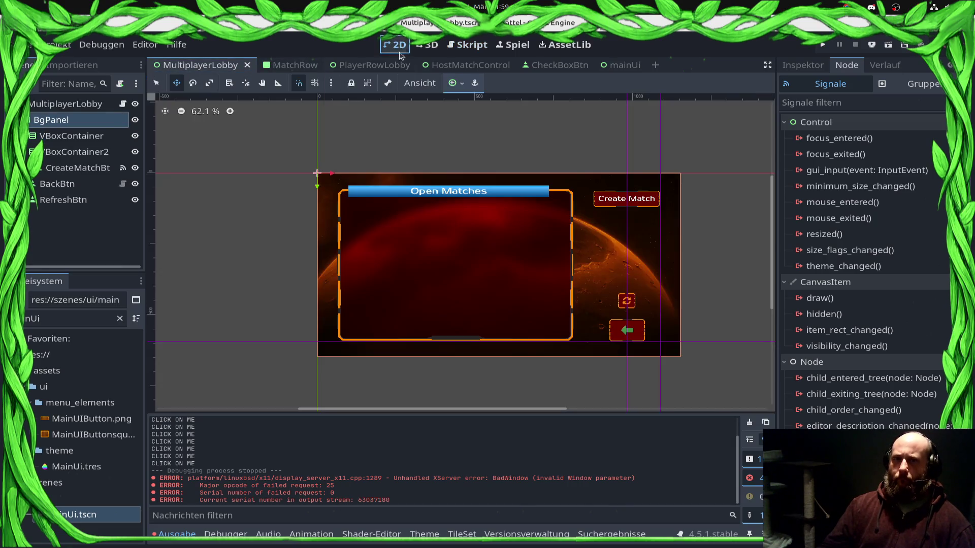
left_click(122, 104)
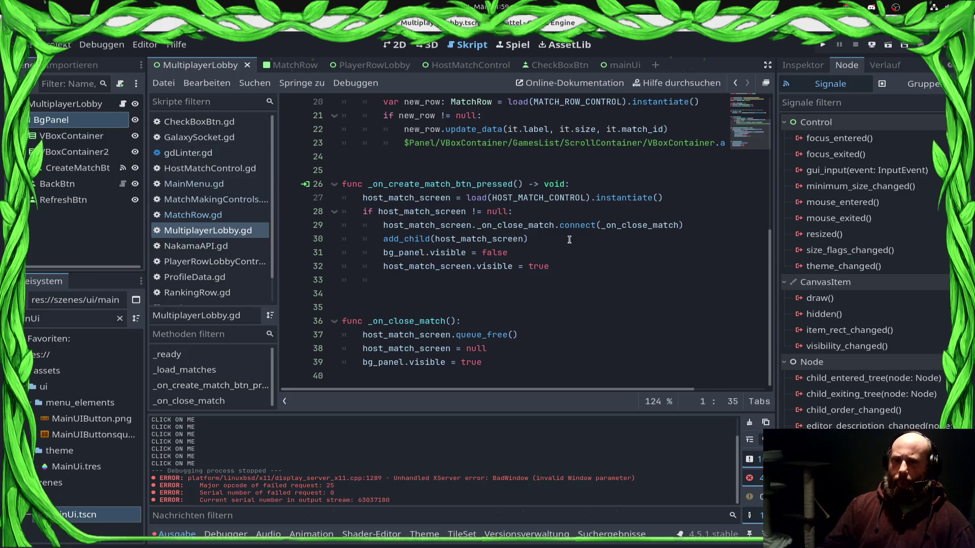
scroll(569, 254, "up", 4)
left_click(564, 279)
left_click(594, 264)
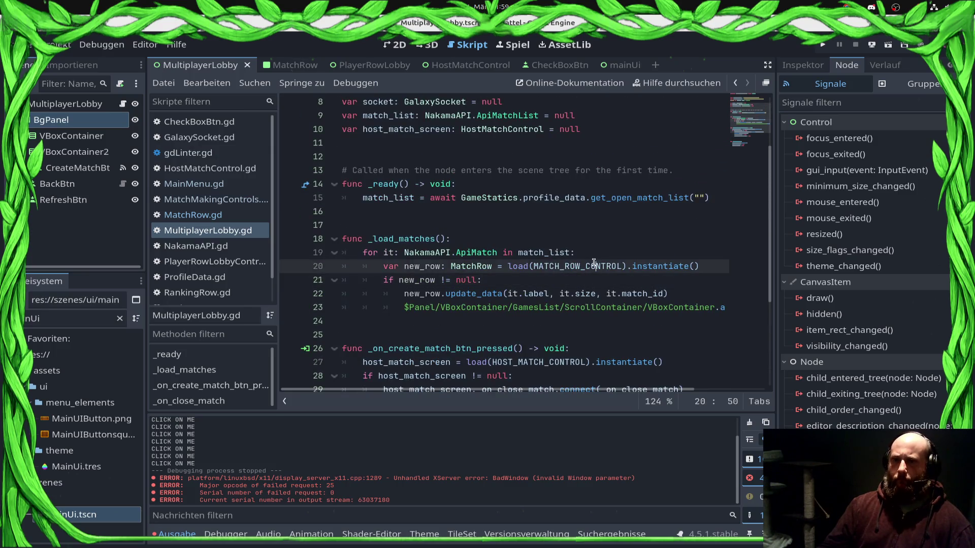
key("Down")
key("Down")
key("Down")
key("Return")
key("Return")
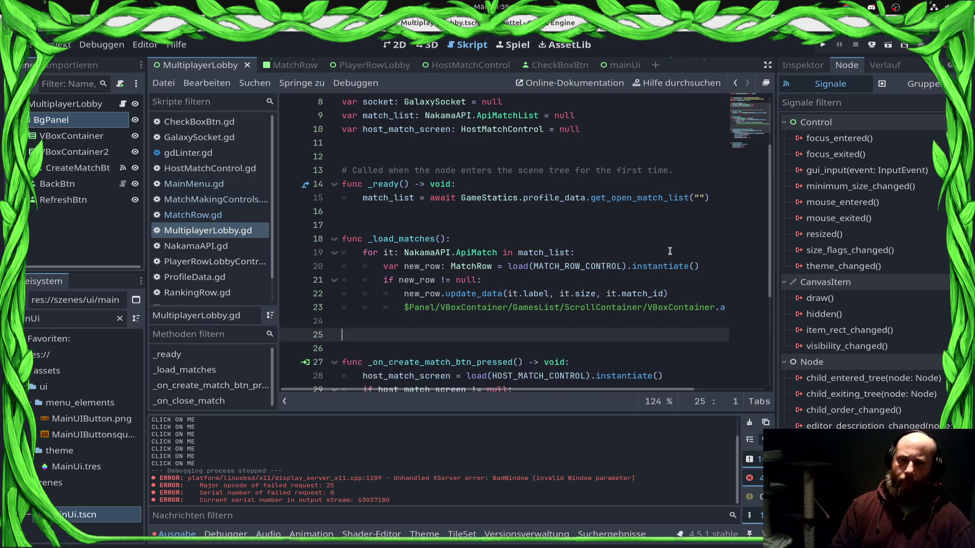
key("Up")
Write a func _join_match(match_id: String) stub with a pass body
type("func _h")
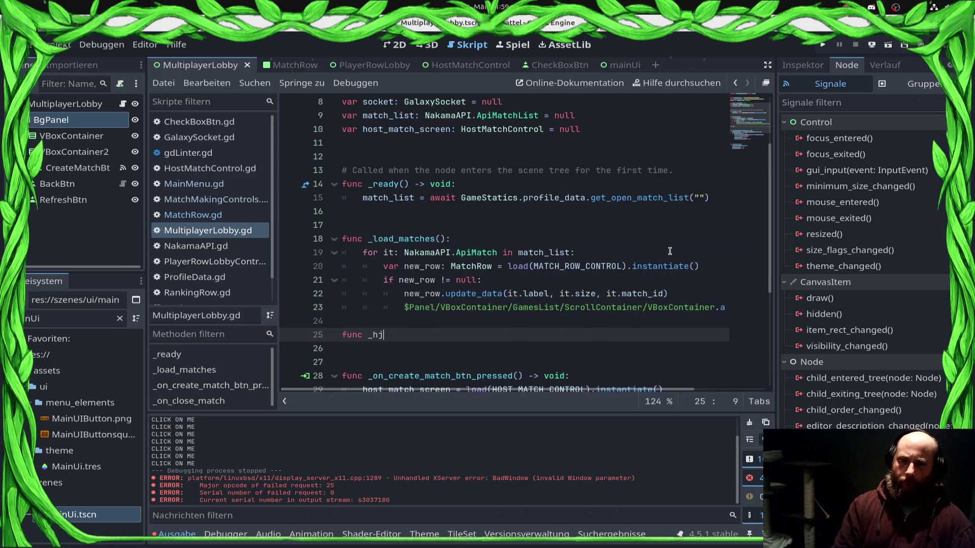
type("in_matcH(")
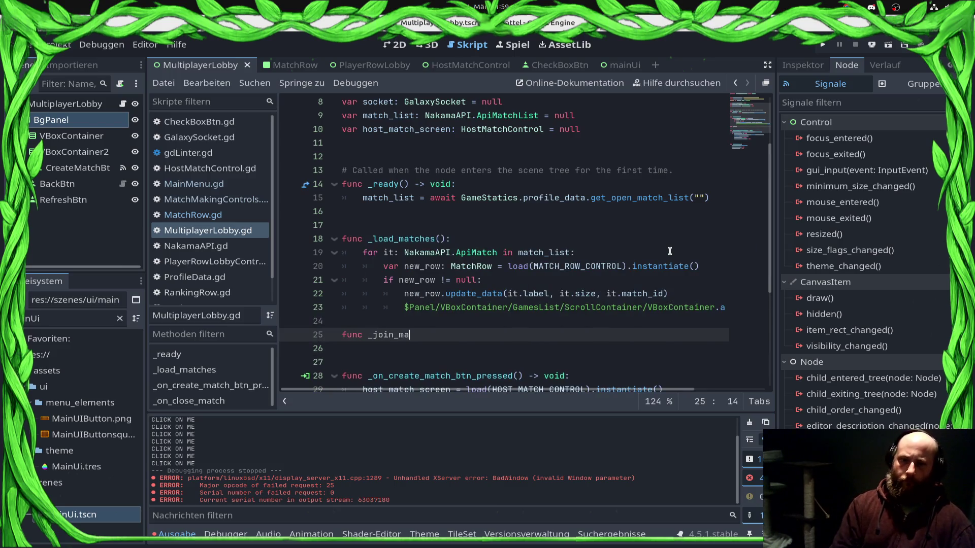
key("Left")
key("BackSpace")
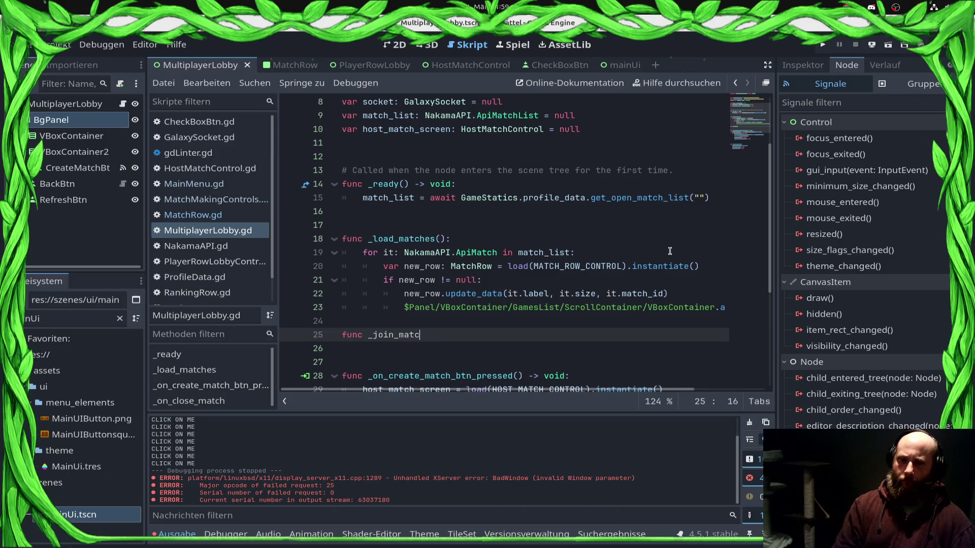
type("h")
key("Right")
type("match_id_")
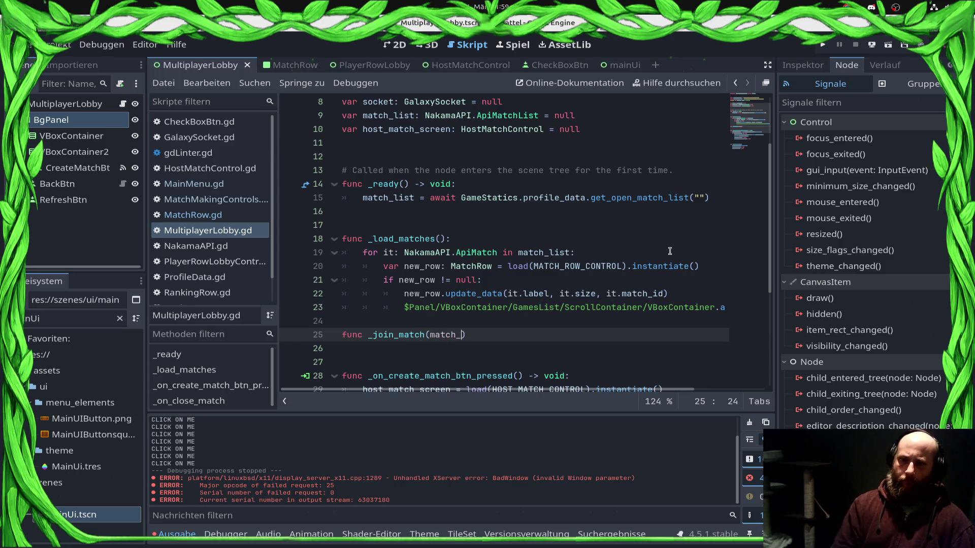
key("BackSpace")
type(": String):")
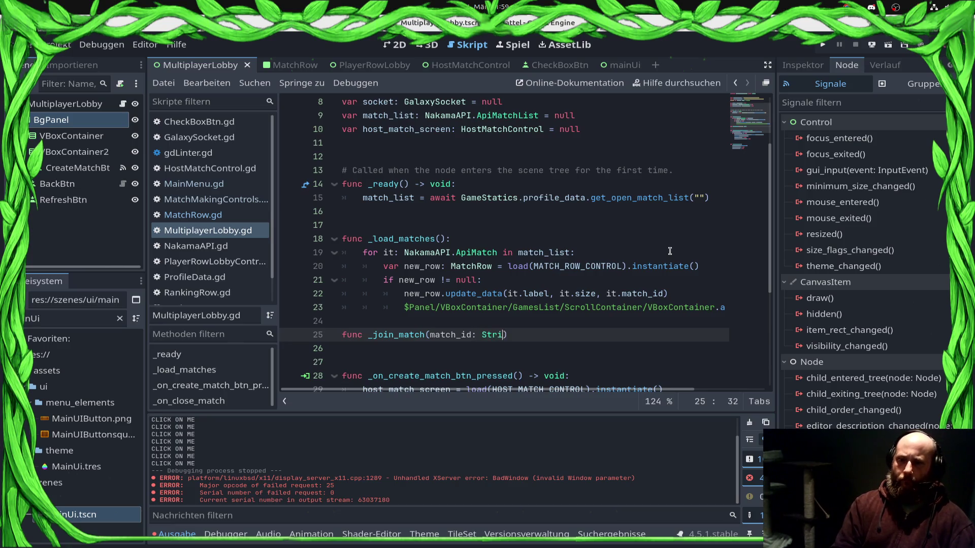
key("Return")
type("pass")
In the _load_matches loop, connect new_row.on_click_on_row to _join_match and save
key("Up")
key("Up")
key("Up")
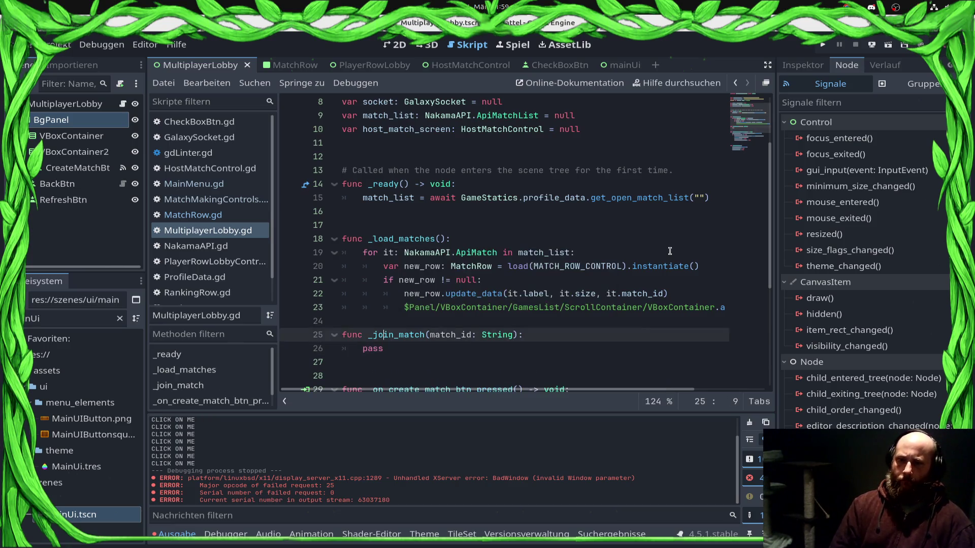
key("End")
key("Return")
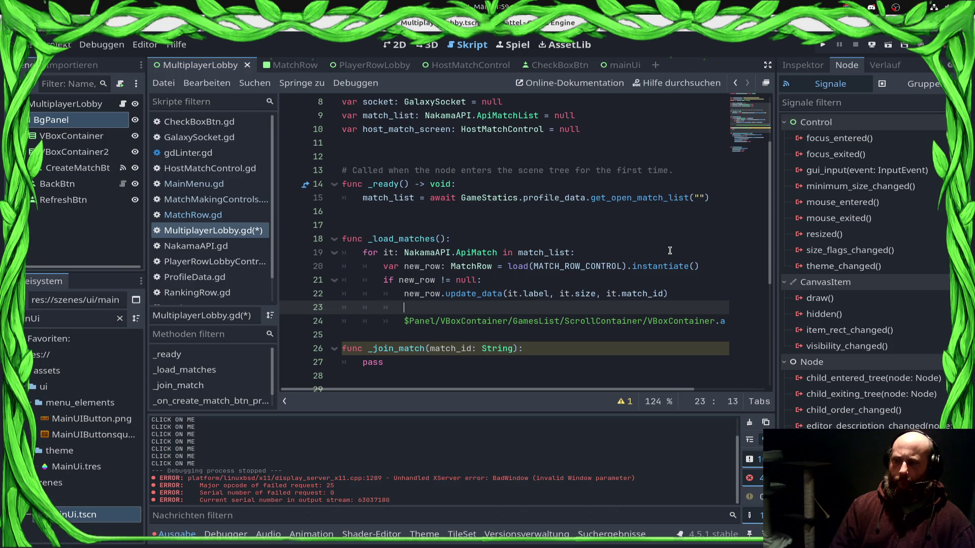
type("n")
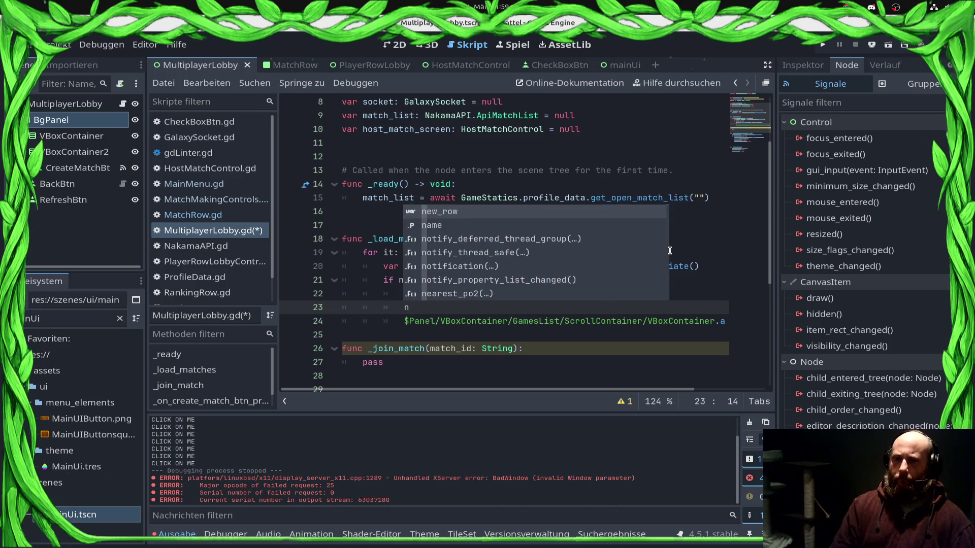
type("e")
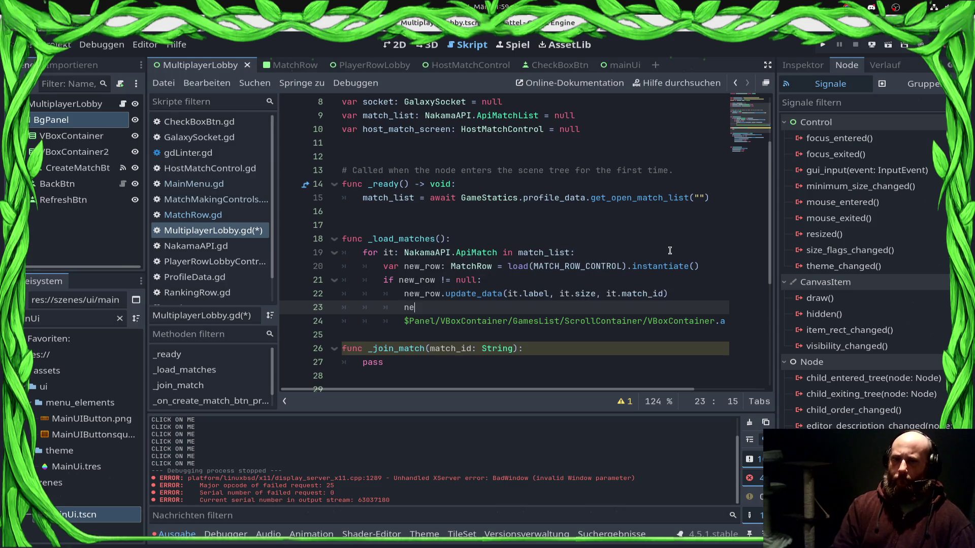
type("w_row._")
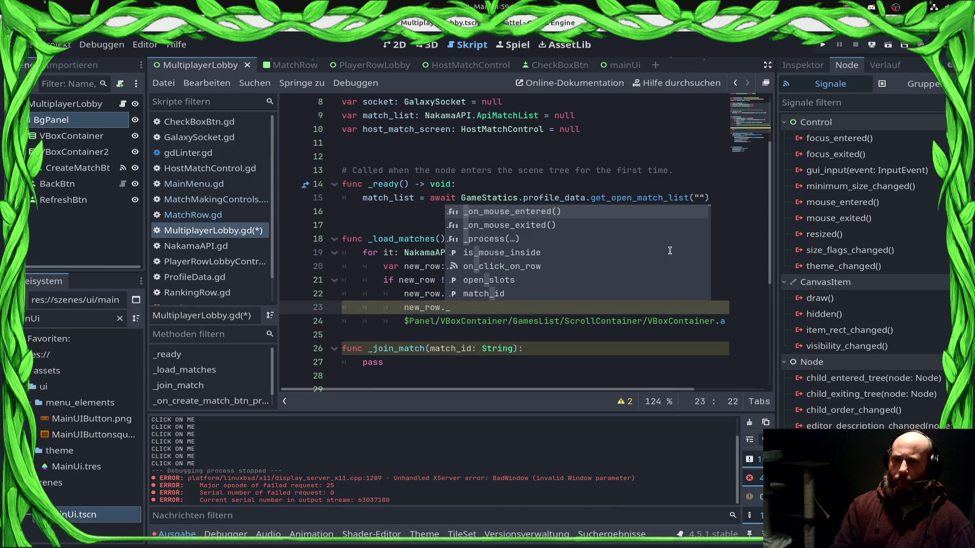
key("Down")
key("Down")
key("Down")
key("Return")
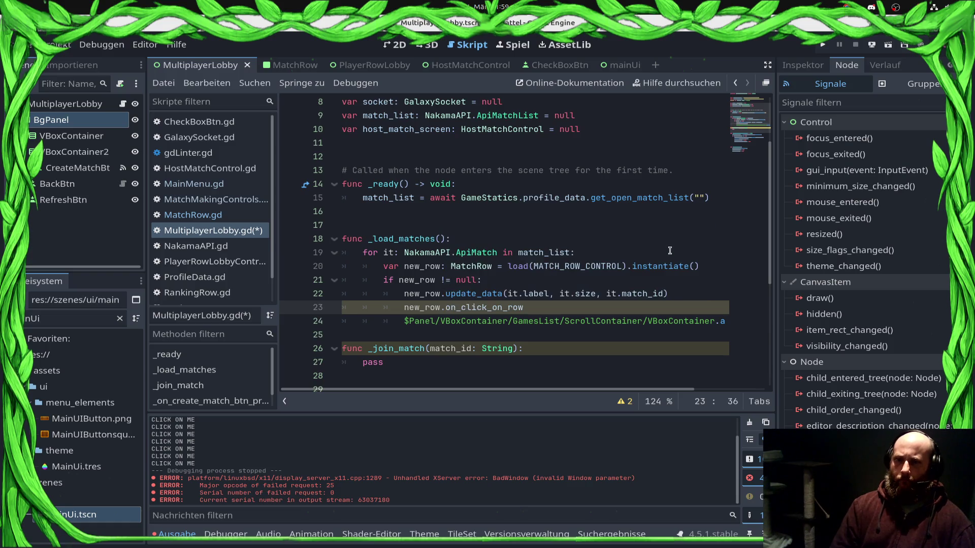
type(".co")
key("Return")
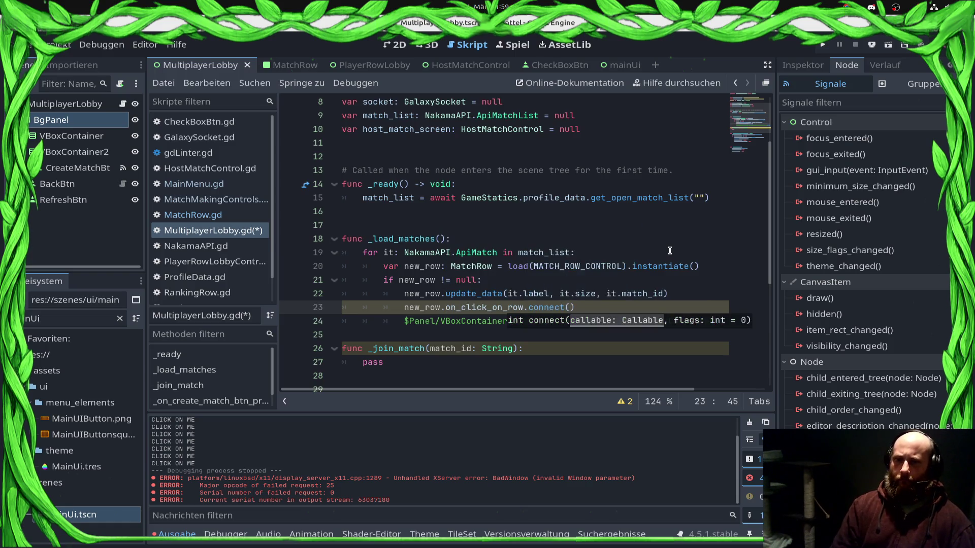
type("_j")
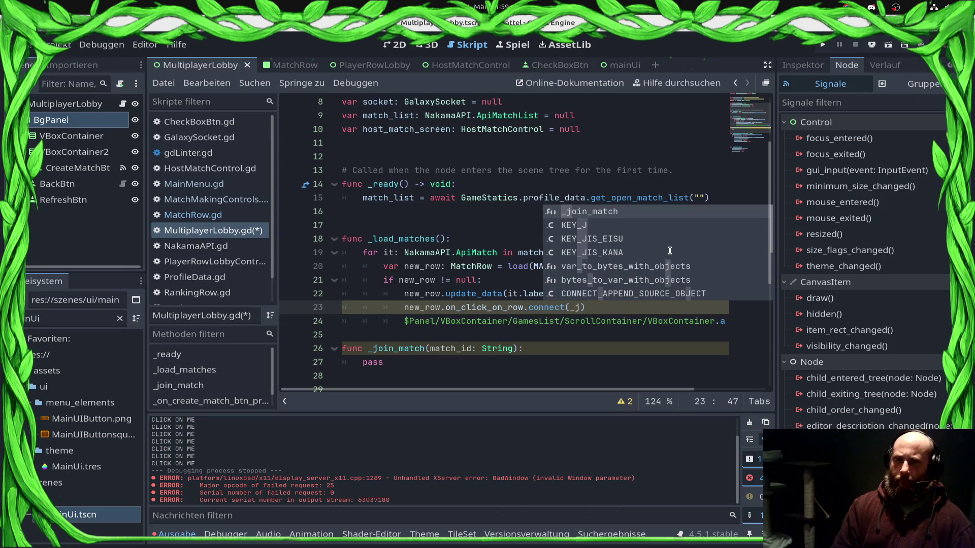
key("Return")
key("ctrl+s")
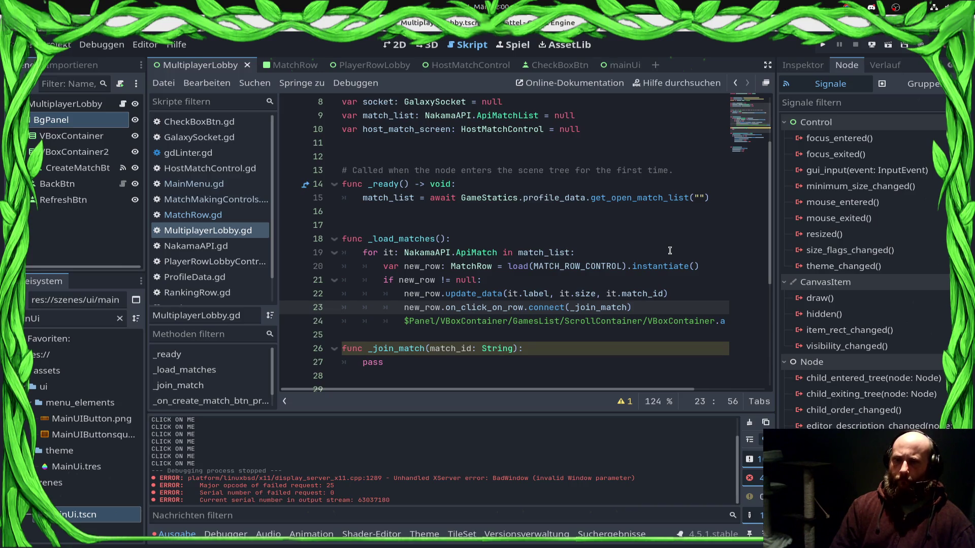
key("Down")
key("Down")
key("Down")
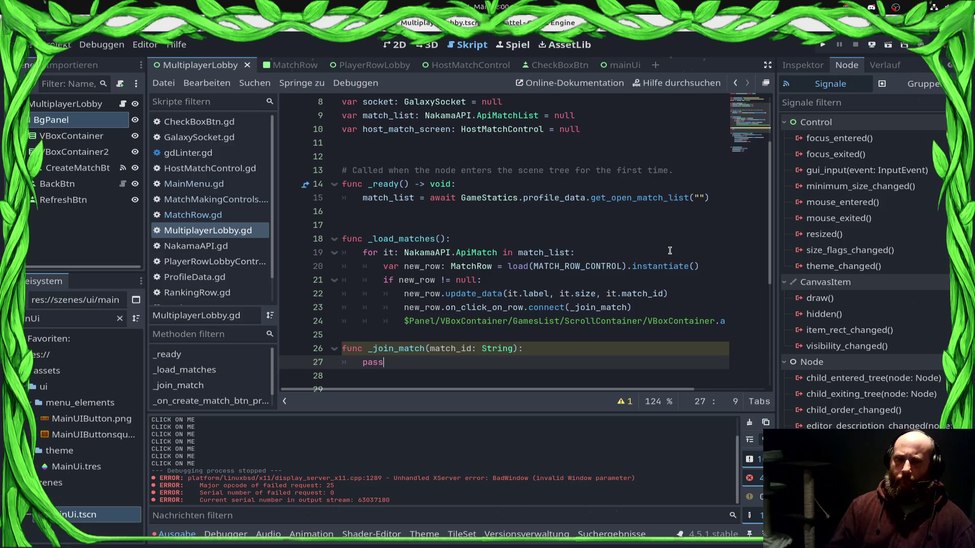
scroll(561, 266, "down", 5)
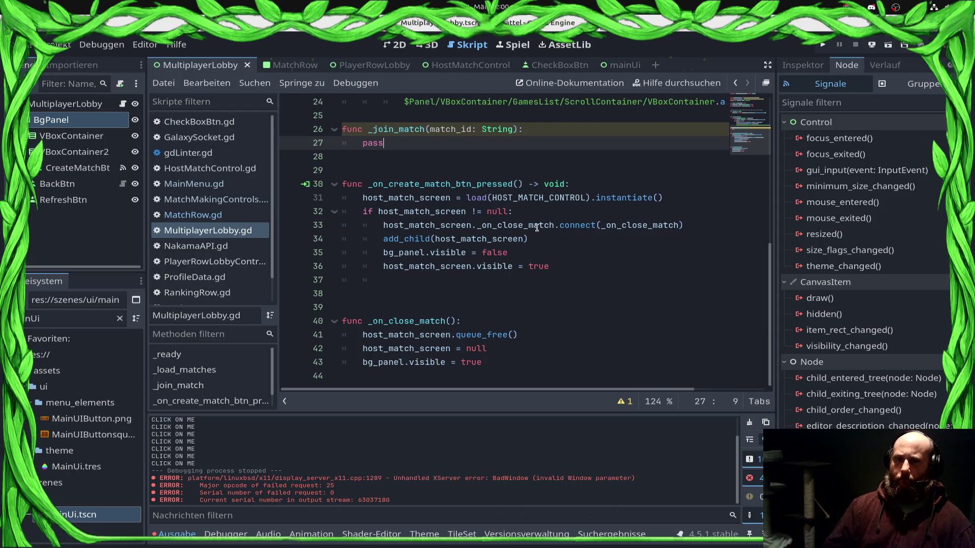
Declare signal _on_match_join(match_id: String) on line 2 and save
scroll(584, 231, "up", 8)
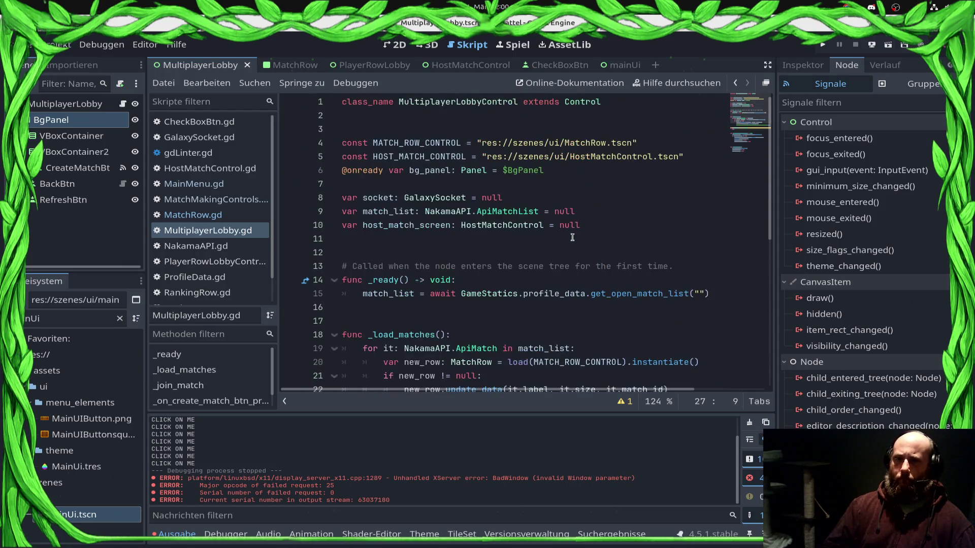
scroll(530, 181, "down", 7)
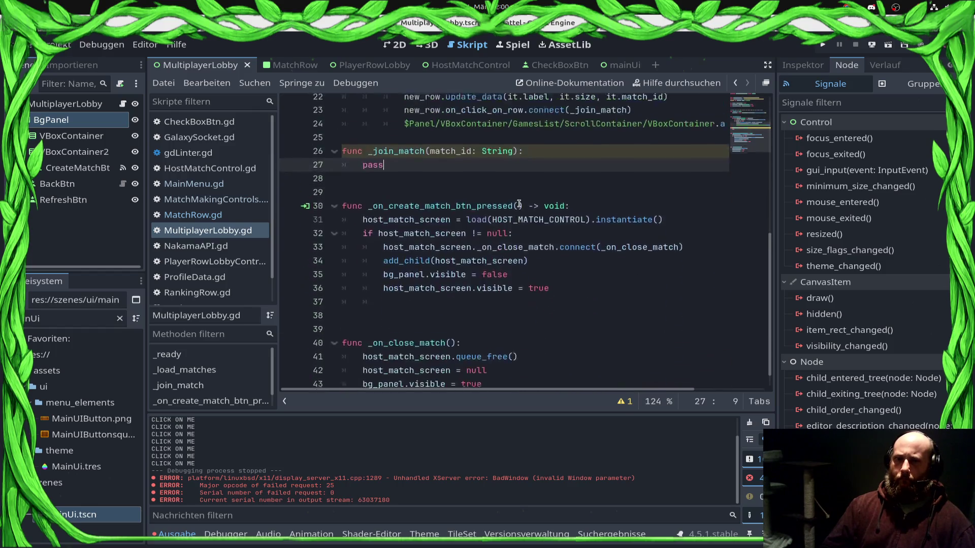
scroll(457, 198, "up", 7)
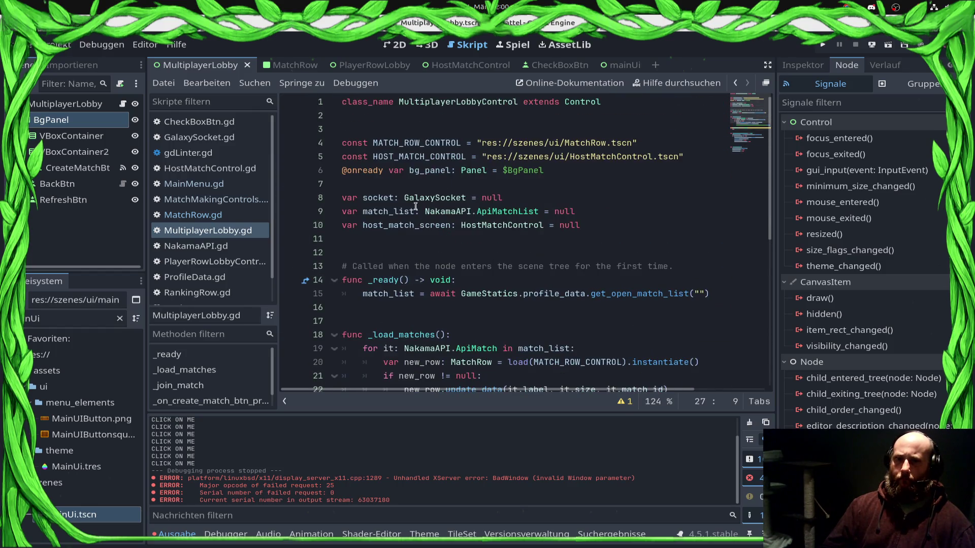
left_click(377, 117)
type("si")
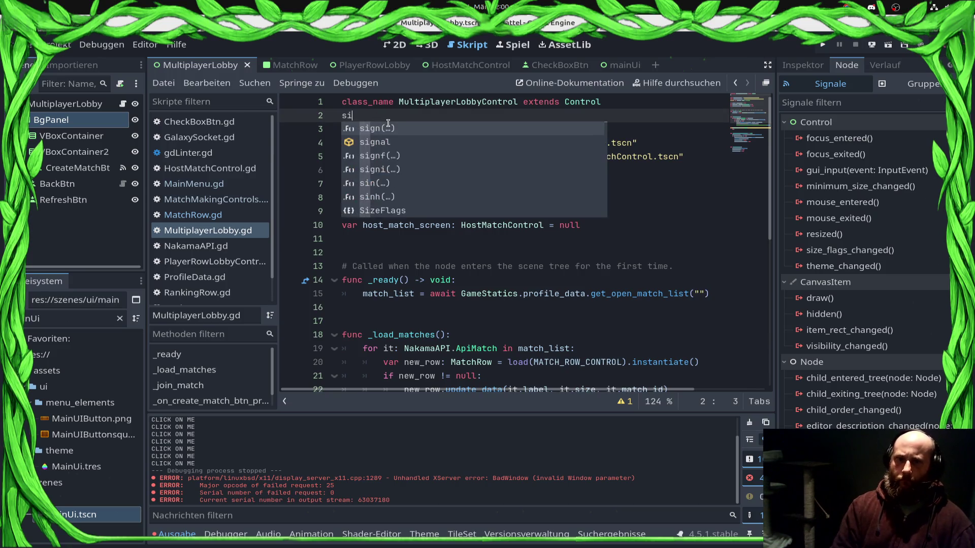
type("gnal _on")
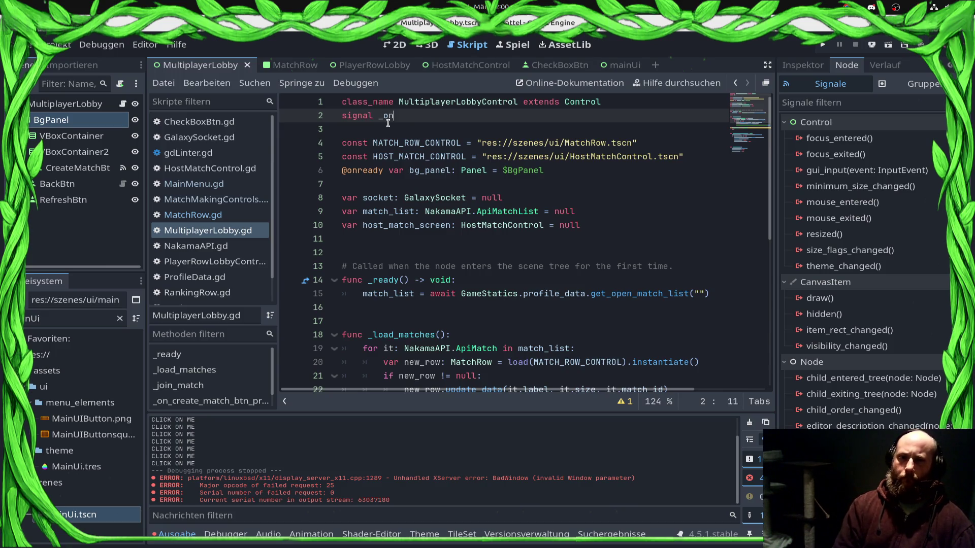
type("_match_joio")
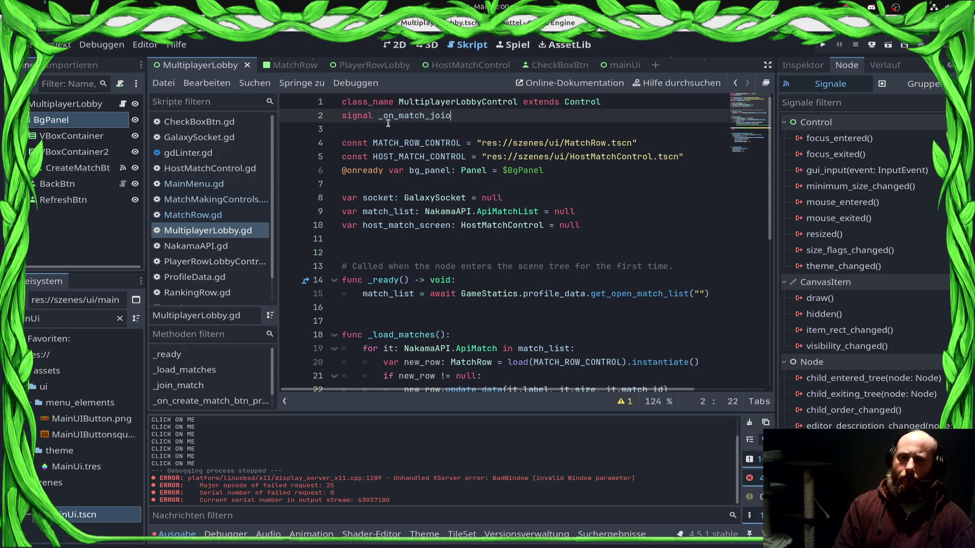
key("BackSpace")
type("n()")
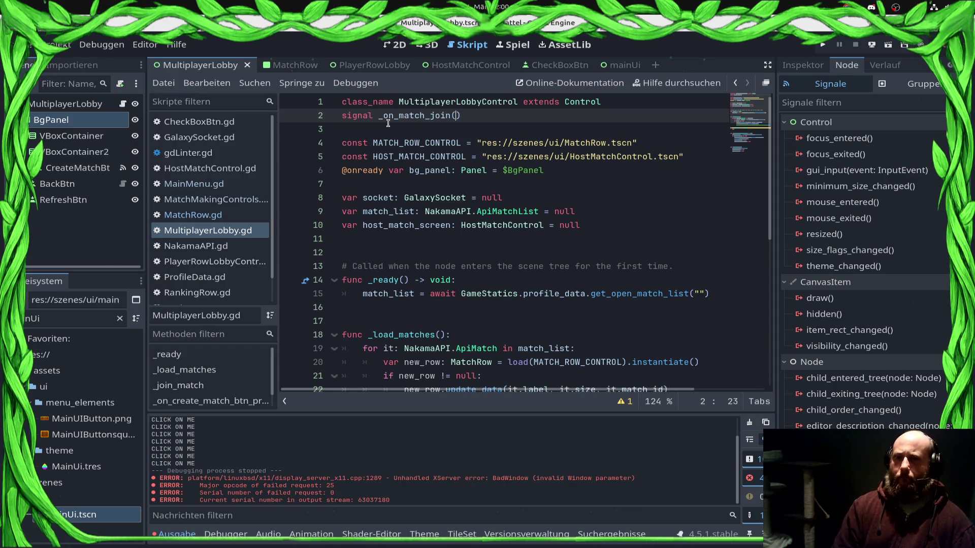
type("match_id: S")
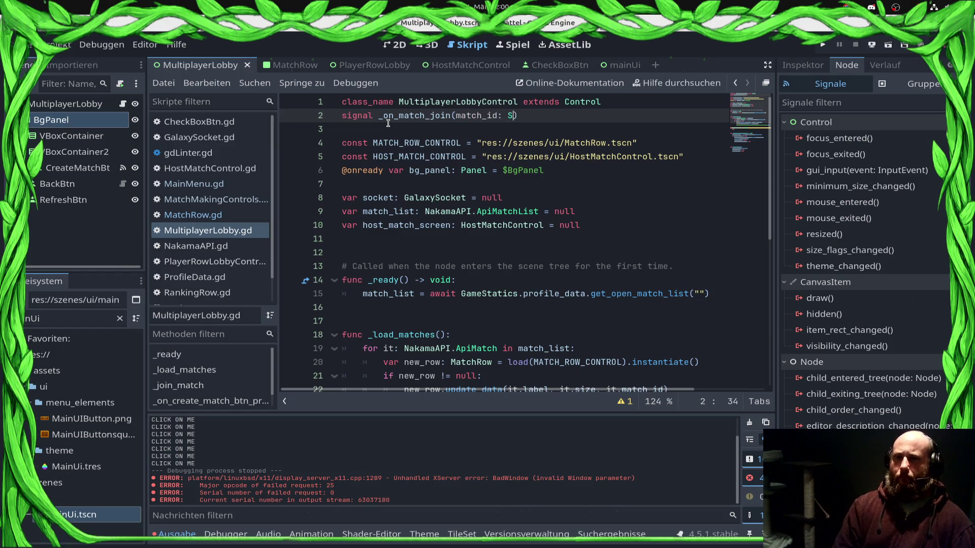
type("tring")
key("ctrl+s")
key("Down")
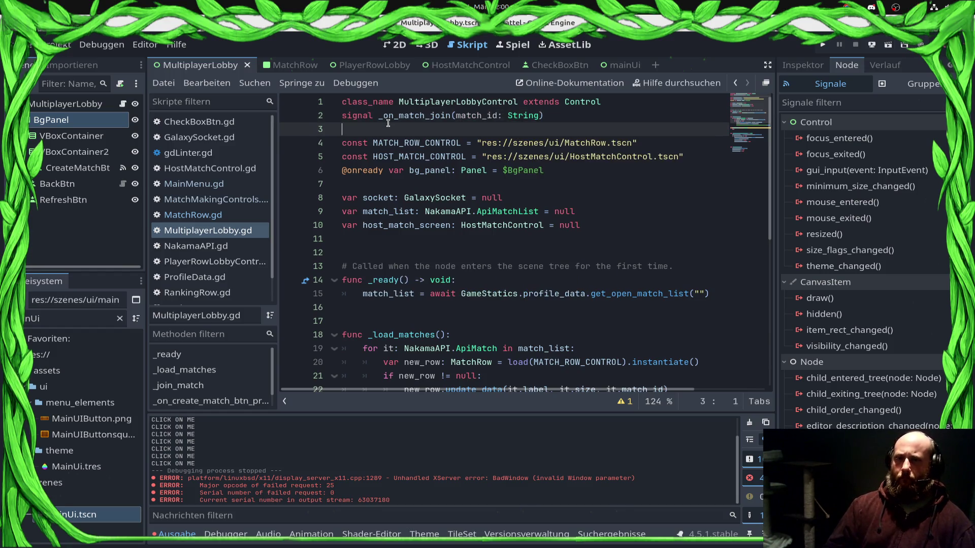
double_click(388, 123)
key("ctrl+c")
Replace pass in _join_match with _on_match_join.emit(match_id) and save MultiplayerLobby.gd
scroll(406, 203, "down", 6)
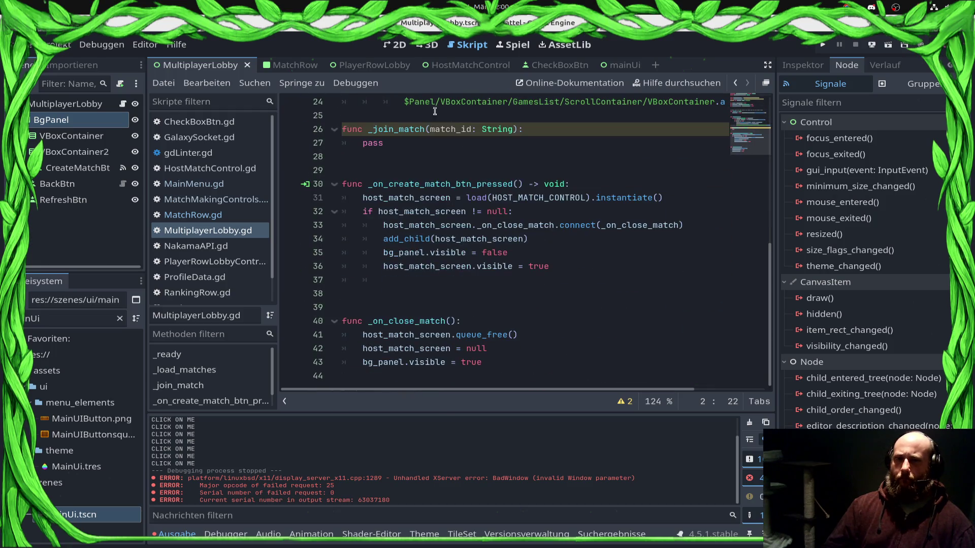
double_click(373, 145)
key("ctrl+v")
type(".emot(")
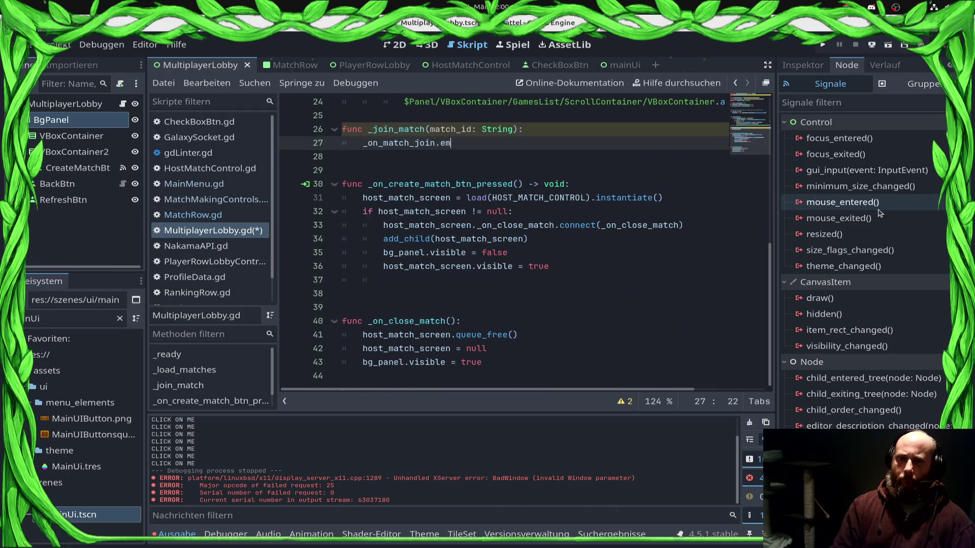
key("BackSpace")
key("BackSpace")
key("BackSpace")
type("it(")
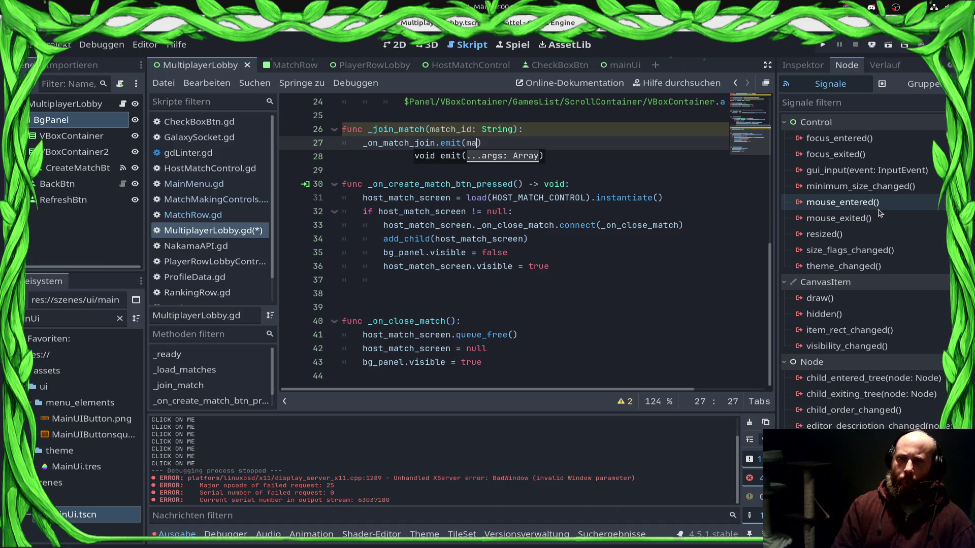
type("match_id")
key("ctrl+s")
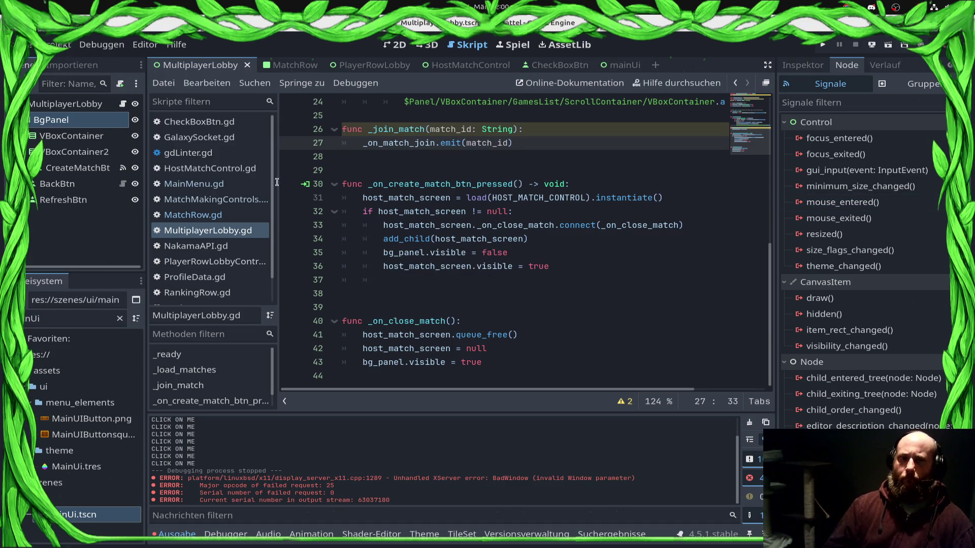
left_click(183, 188)
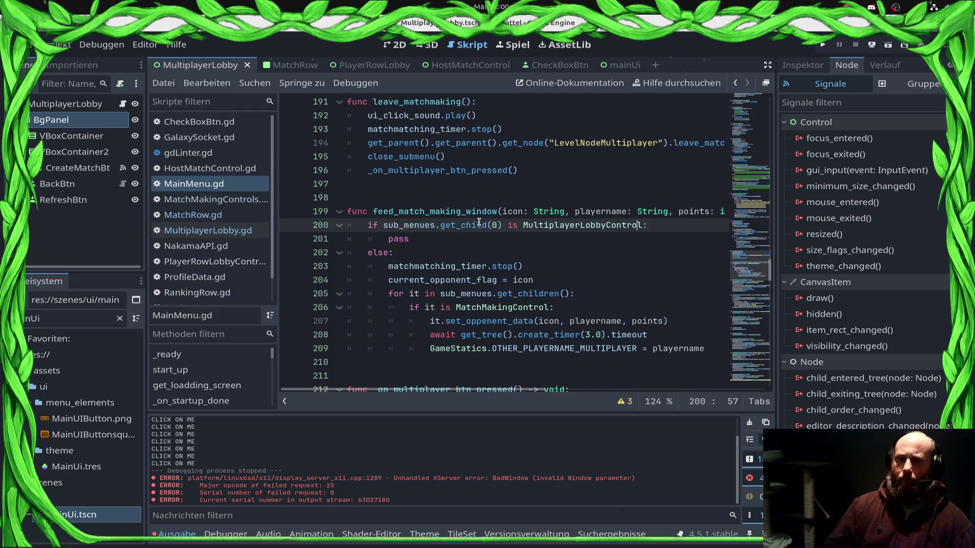
Scroll through MainMenu.gd to review the load_multiplayer_looby code
scroll(479, 222, "down", 20)
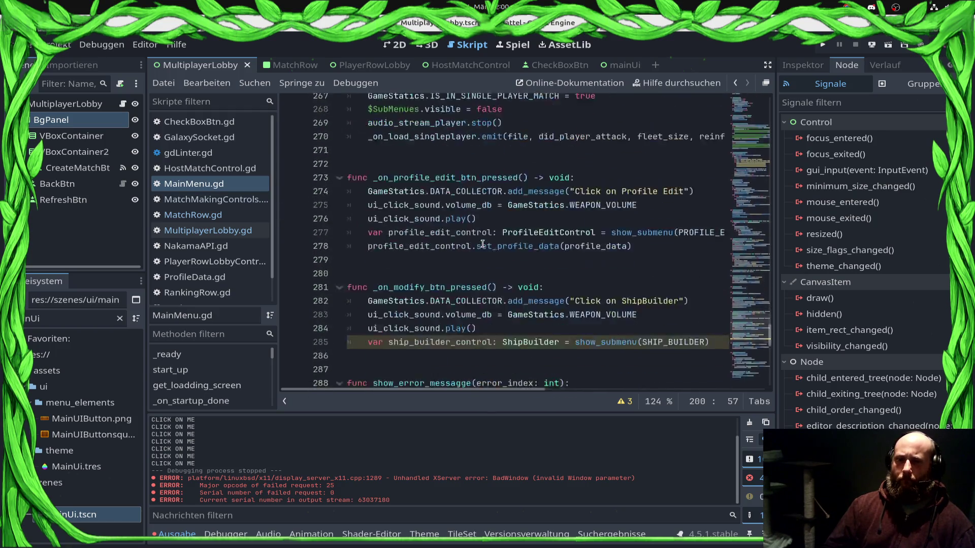
scroll(482, 245, "down", 11)
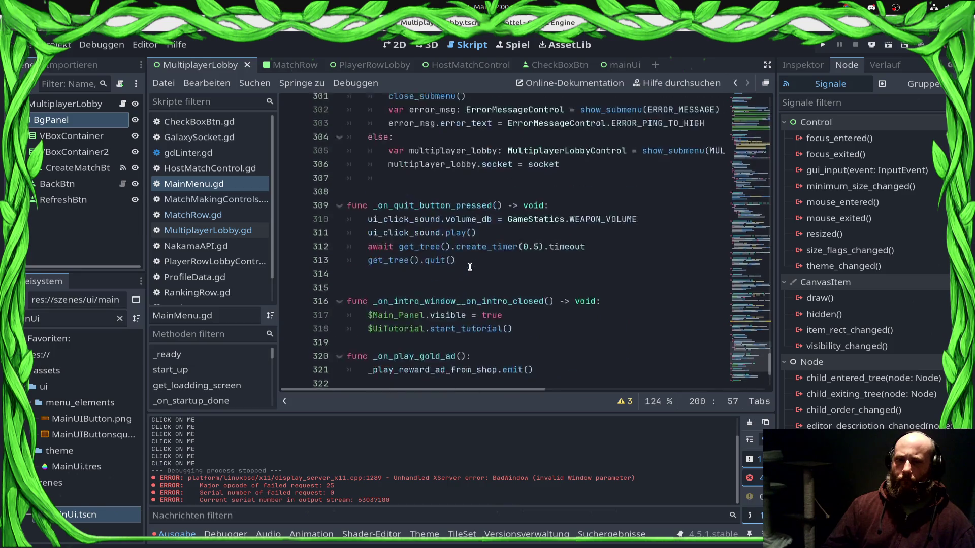
scroll(470, 268, "up", 7)
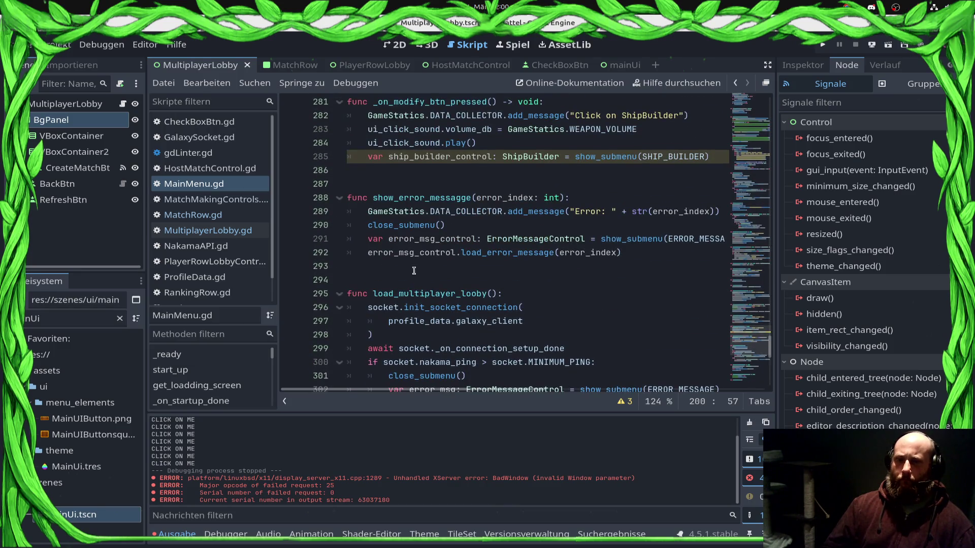
scroll(414, 270, "down", 2)
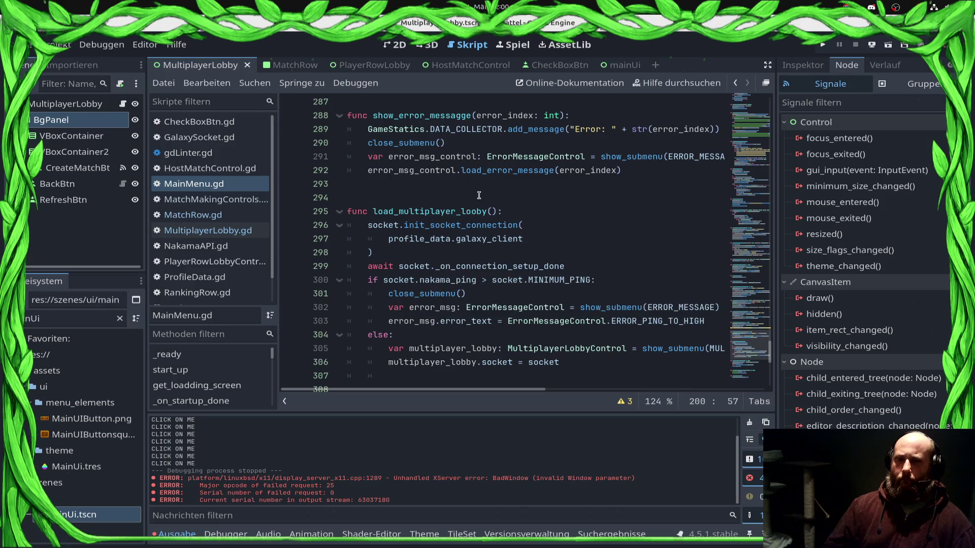
scroll(483, 196, "up", 2)
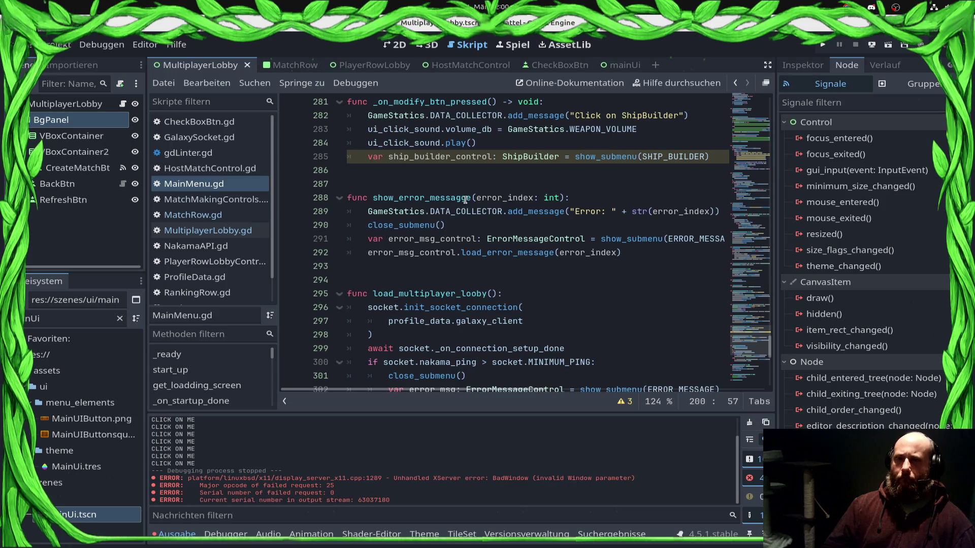
scroll(465, 199, "down", 7)
scroll(465, 199, "up", 11)
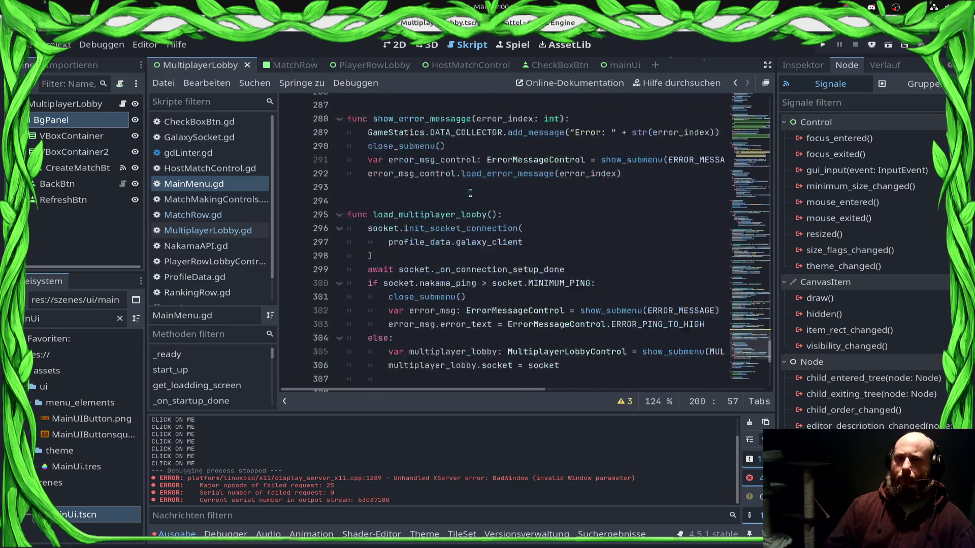
scroll(457, 231, "down", 4)
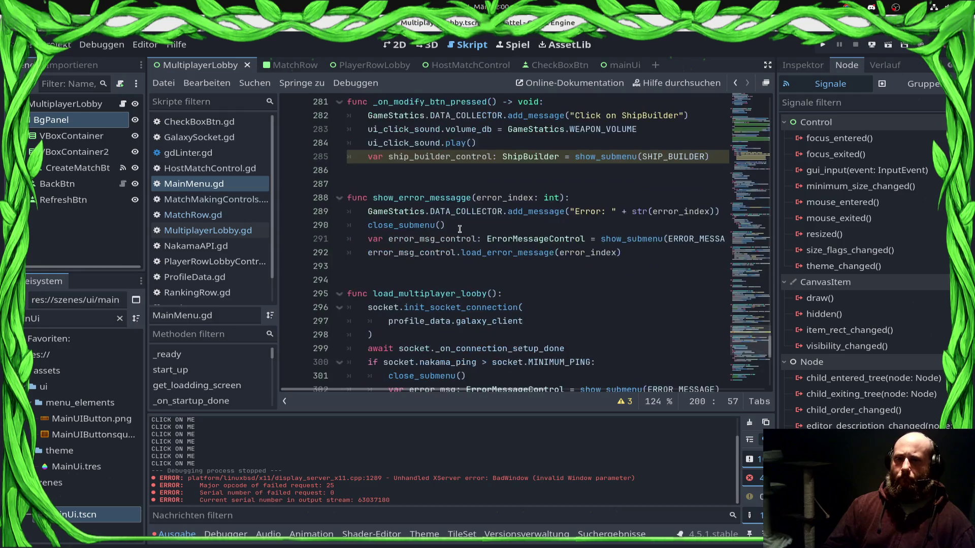
scroll(460, 229, "down", 2)
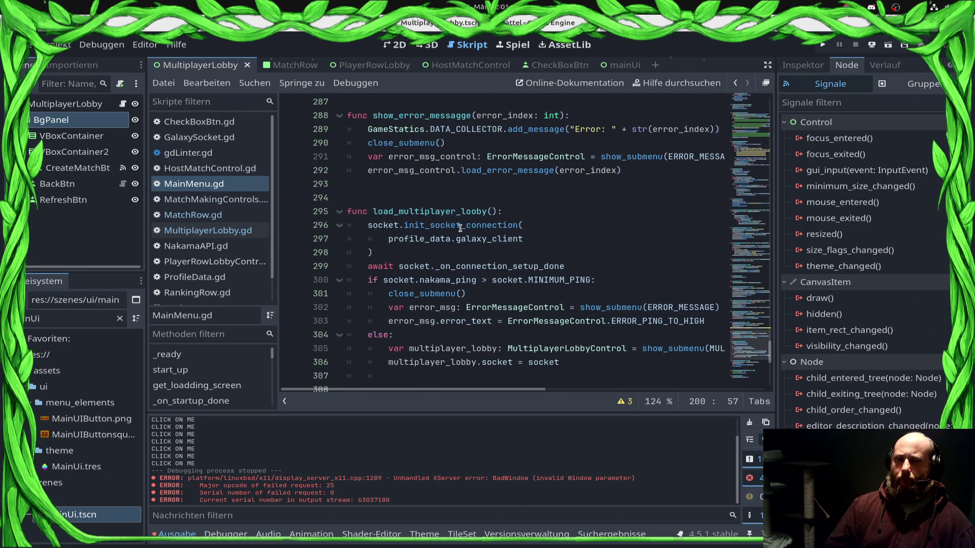
mouse_move(464, 227)
scroll(464, 226, "up", 10)
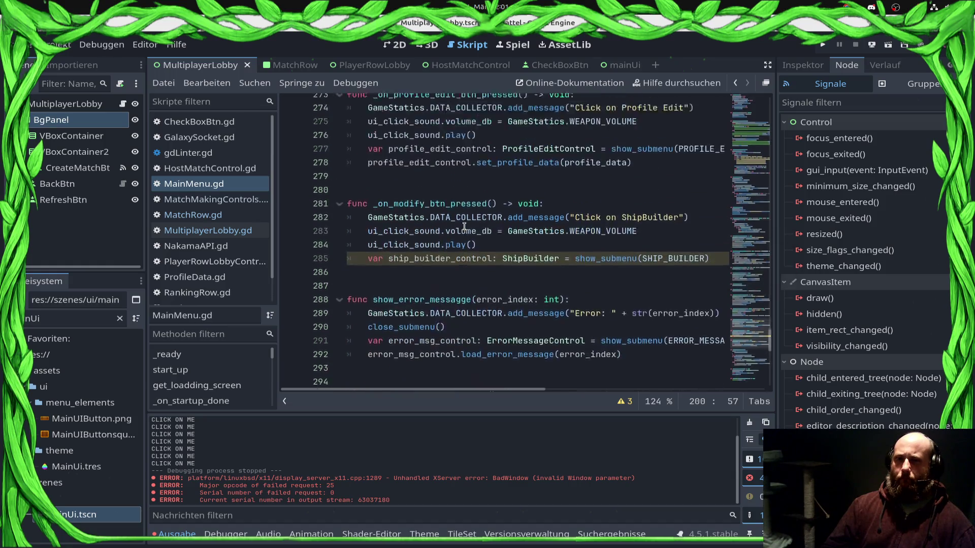
scroll(467, 238, "up", 4)
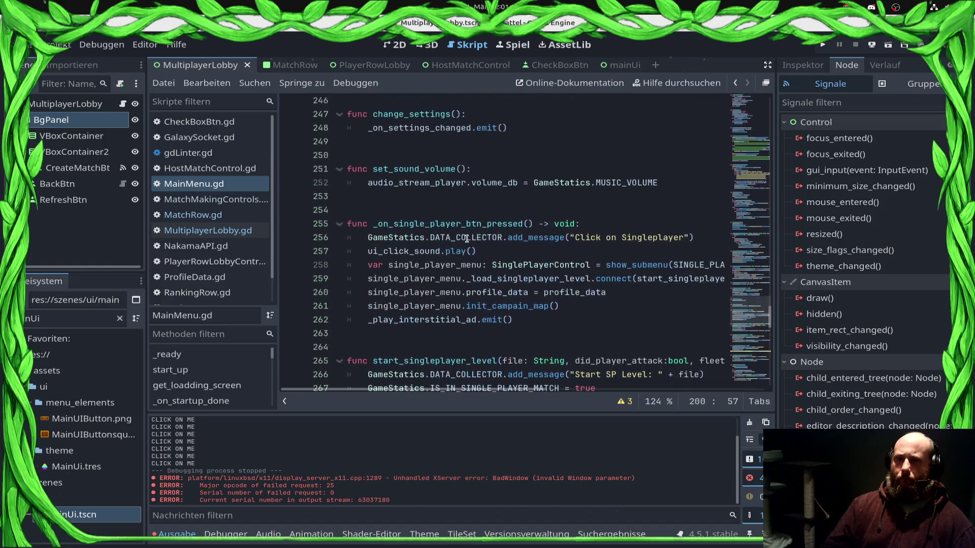
scroll(470, 237, "down", 11)
scroll(471, 235, "down", 4)
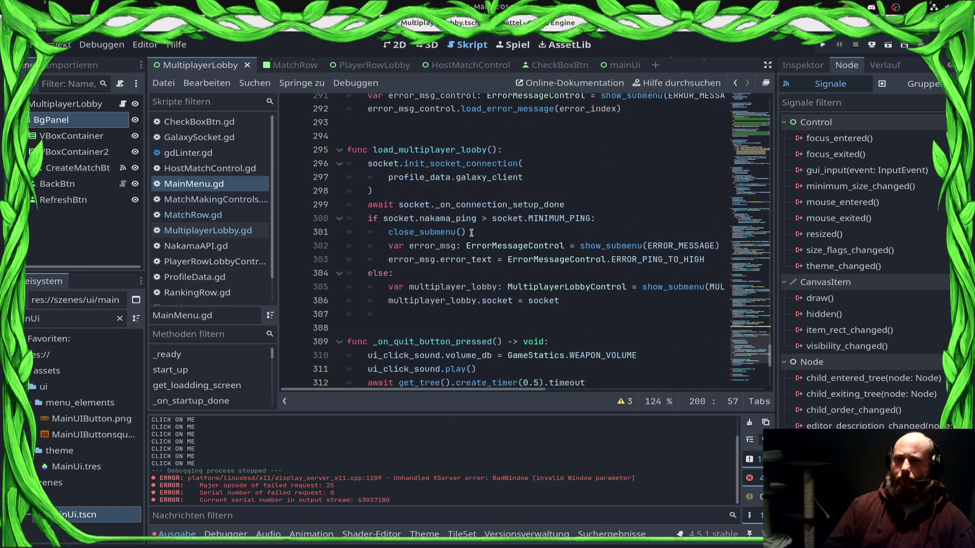
Insert a new line after line 306, start typing func _, save MainMenu.gd, and switch to MatchRow.gd
left_click(571, 302)
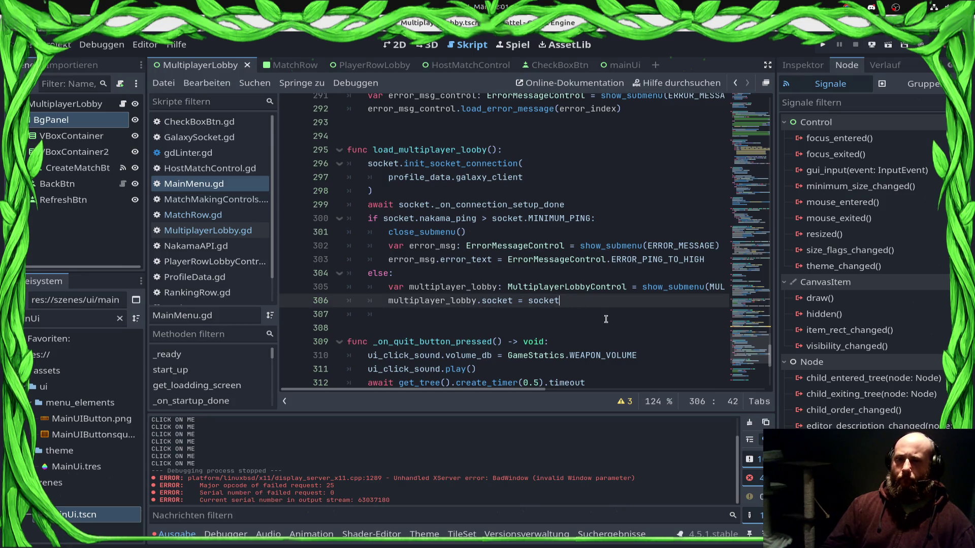
key("Return")
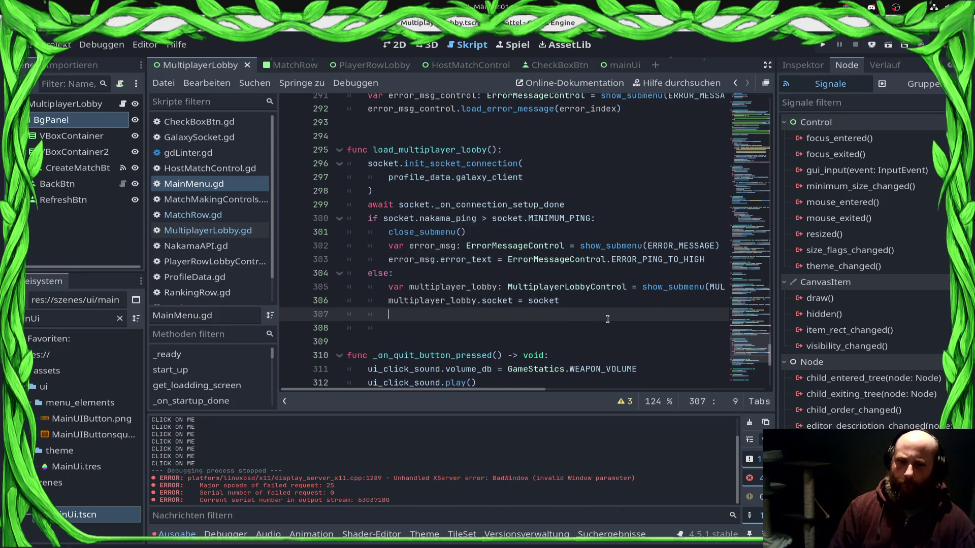
key("Down")
type("func _")
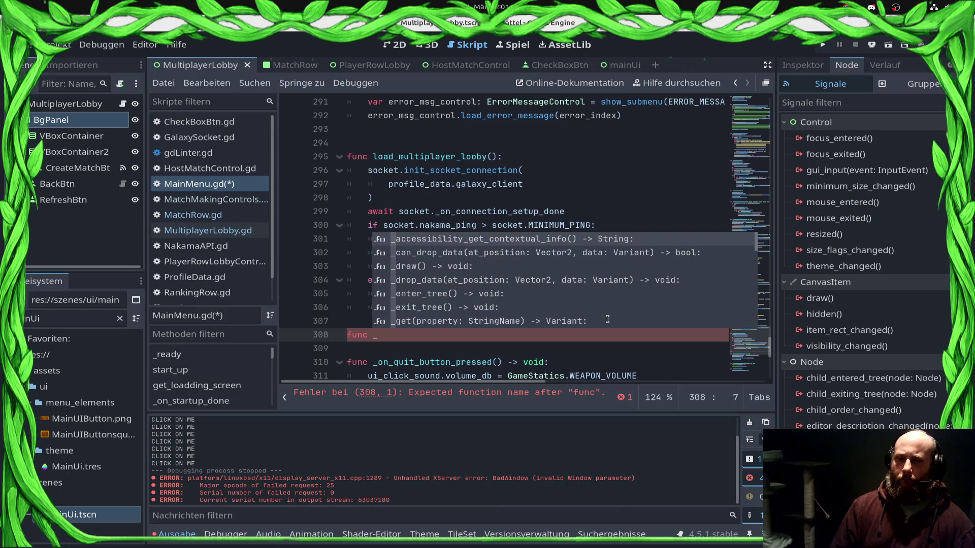
key("ctrl+s")
left_click(193, 219)
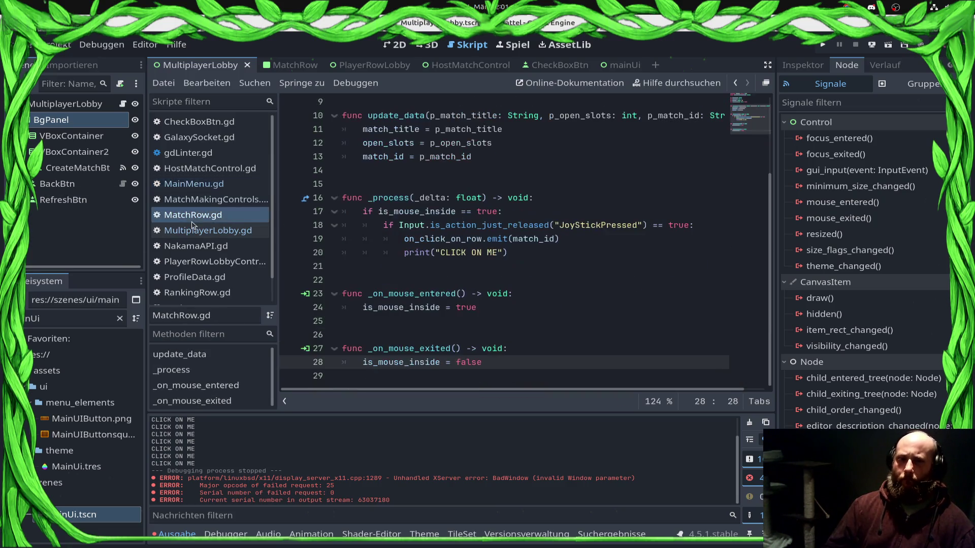
Reopen MultiplayerLobby.gd from the script list and scroll through its code
left_click(198, 231)
scroll(485, 272, "up", 3)
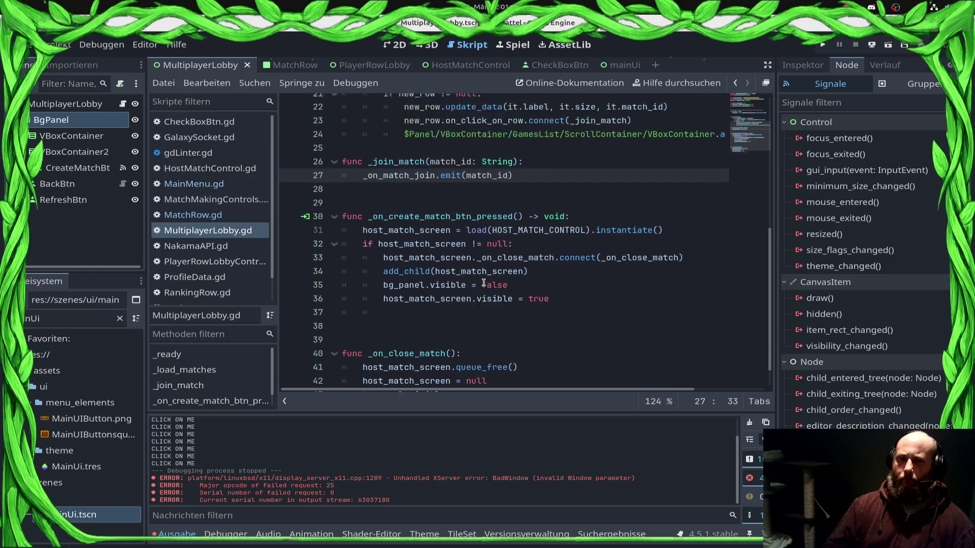
scroll(483, 290, "down", 3)
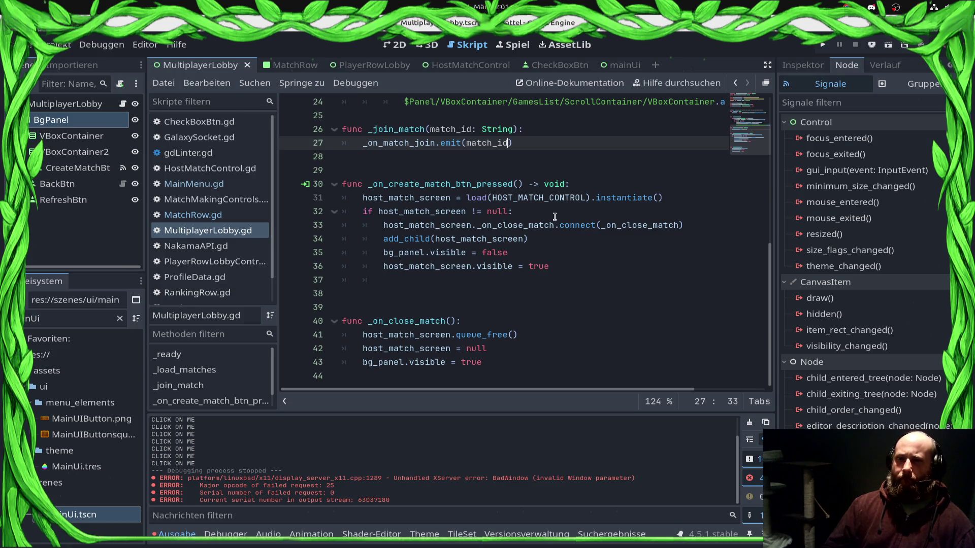
Review lines 27–37, selecting the _on_create_match_btn_pressed handler that loads the host match screen
left_click(520, 185)
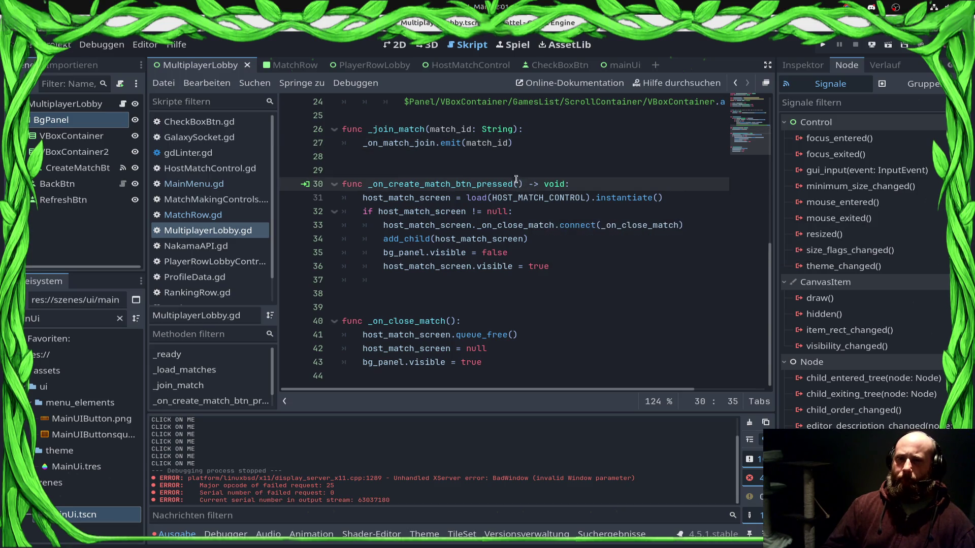
left_click(509, 159)
left_click(365, 225)
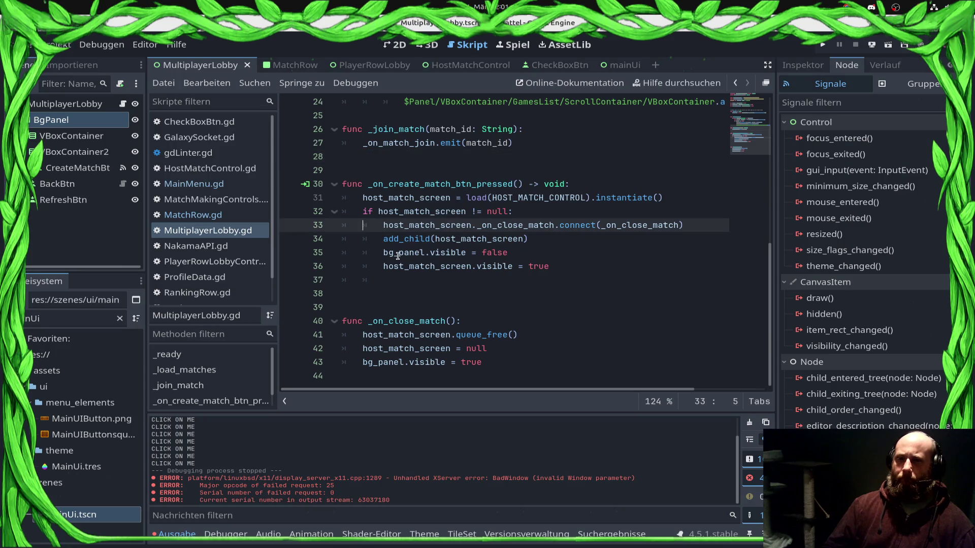
left_click(478, 199)
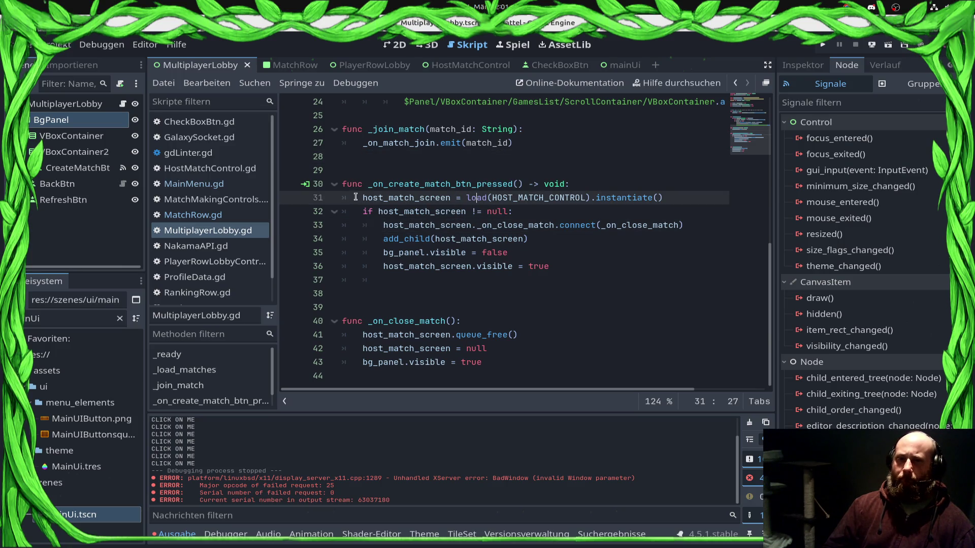
left_click(611, 285)
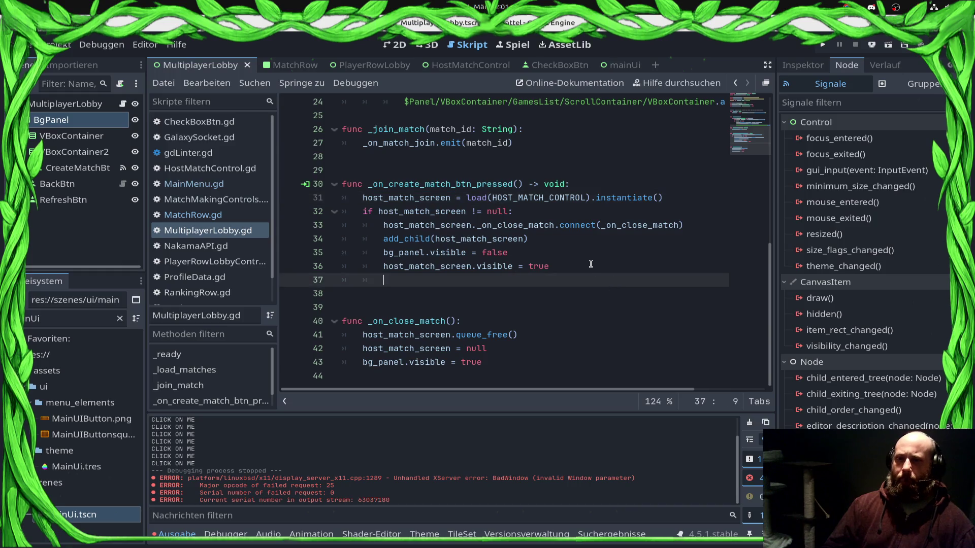
left_click(683, 226)
mouse_move(663, 224)
left_mouse_down()
mouse_move(346, 184)
mouse_move(362, 198)
left_mouse_up()
left_click(353, 169)
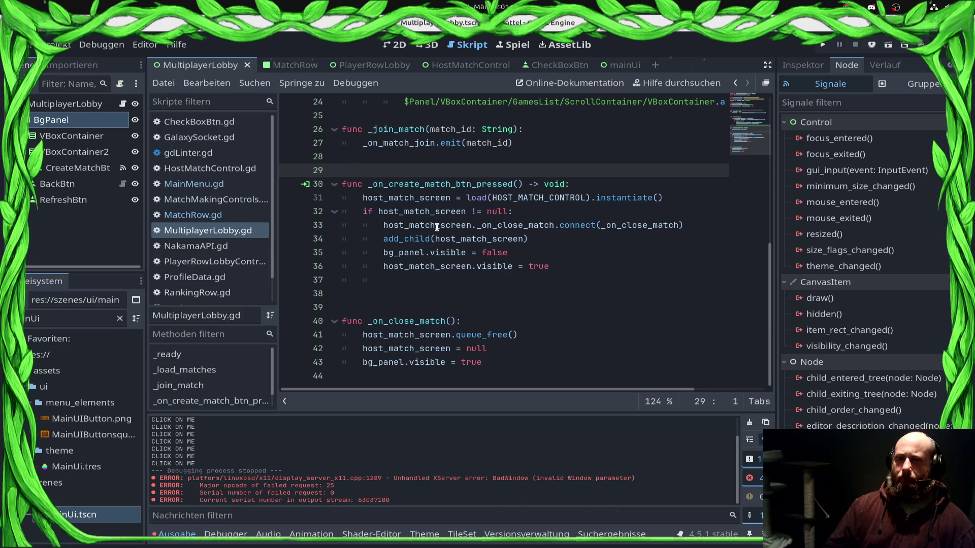
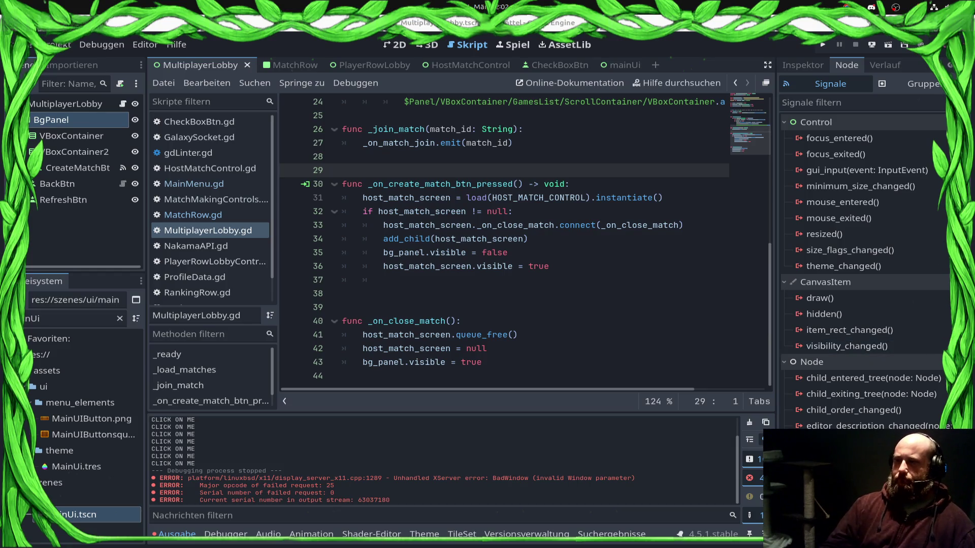
Delete the emit call from the _join_match function body
left_click(493, 252)
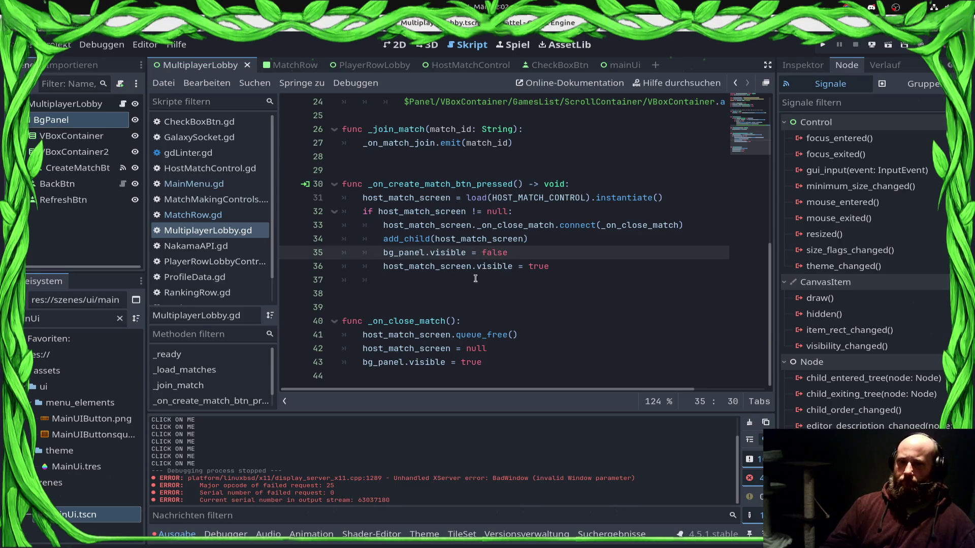
scroll(423, 209, "up", 2)
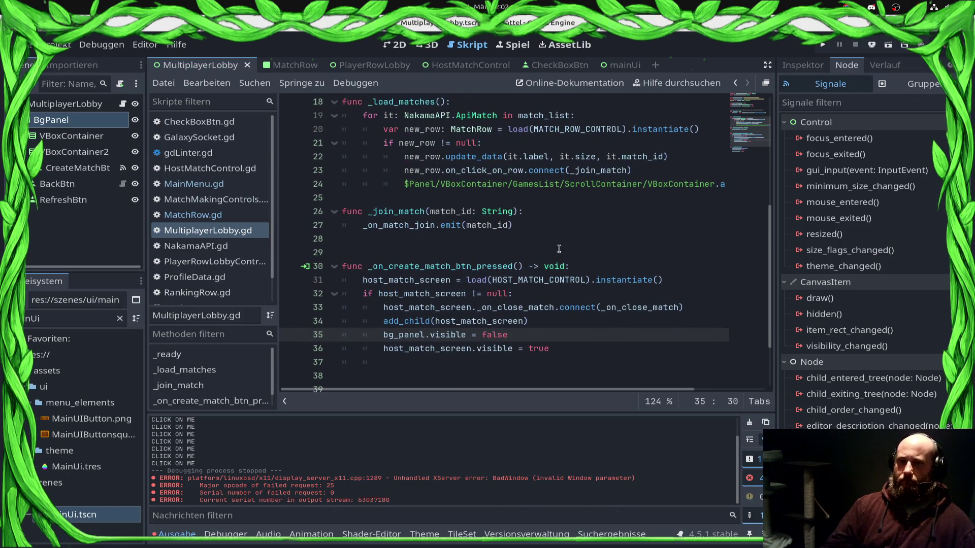
left_click(568, 228)
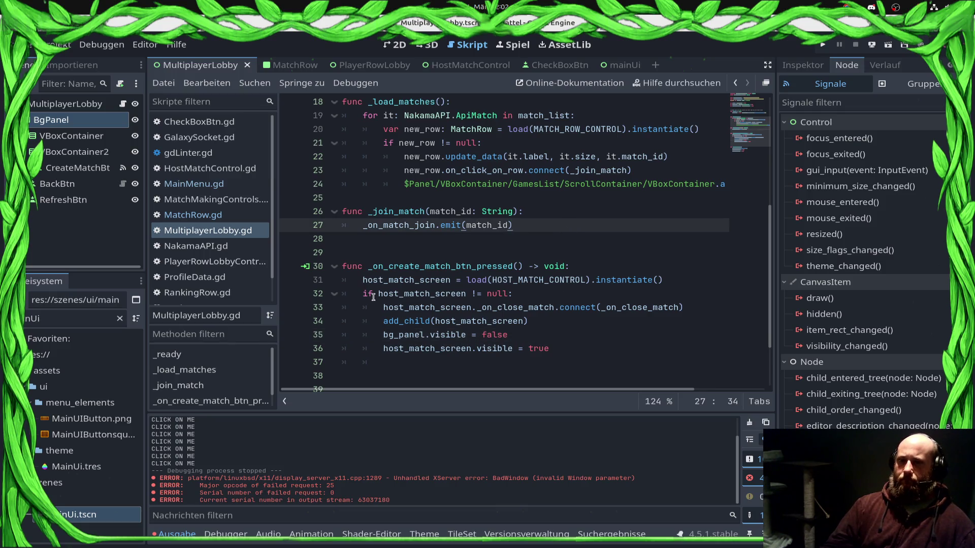
left_click(356, 225)
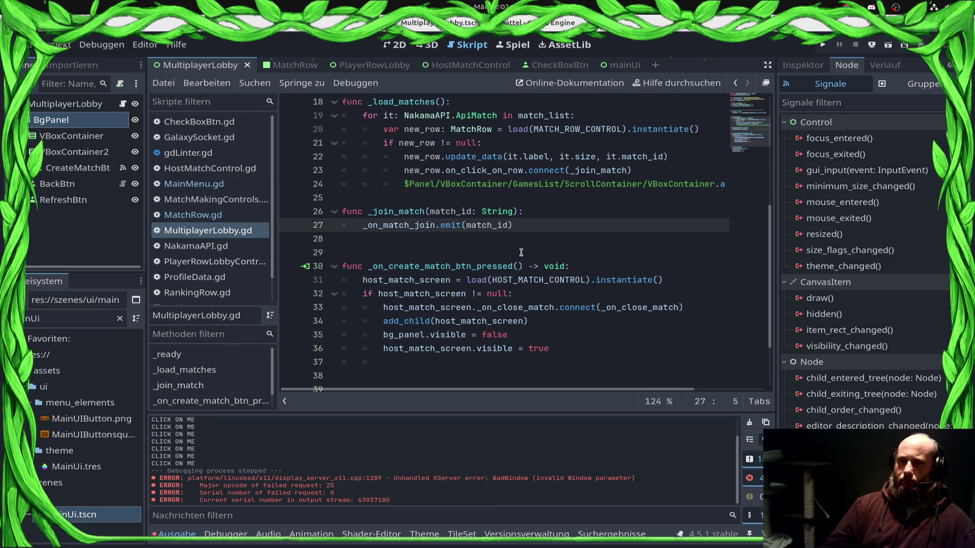
key("shift+End")
key("Delete")
key("Down")
key("Down")
key("Down")
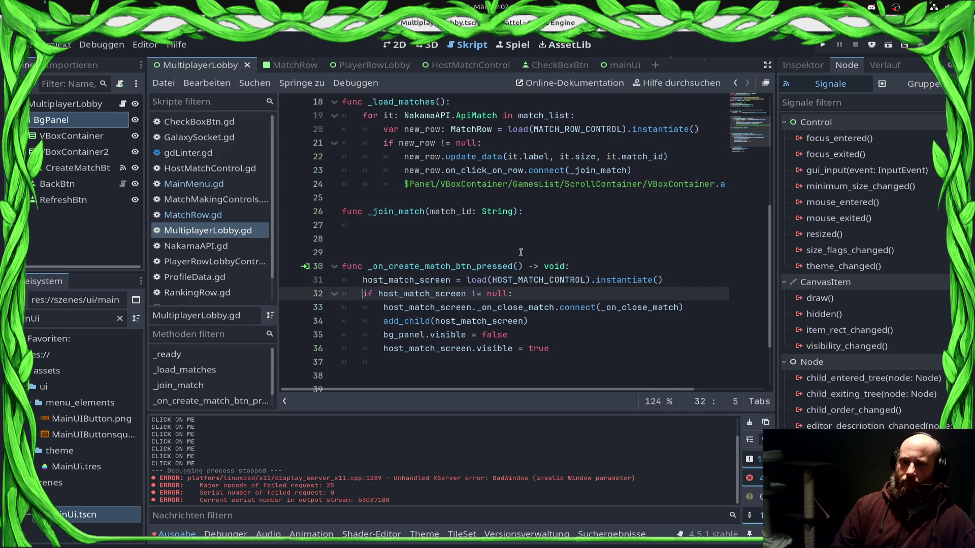
Copy the three host-match-screen setup lines into _join_match and save MultiplayerLobby.gd
key("Up")
key("shift+Down")
key("shift+Down")
key("shift+End")
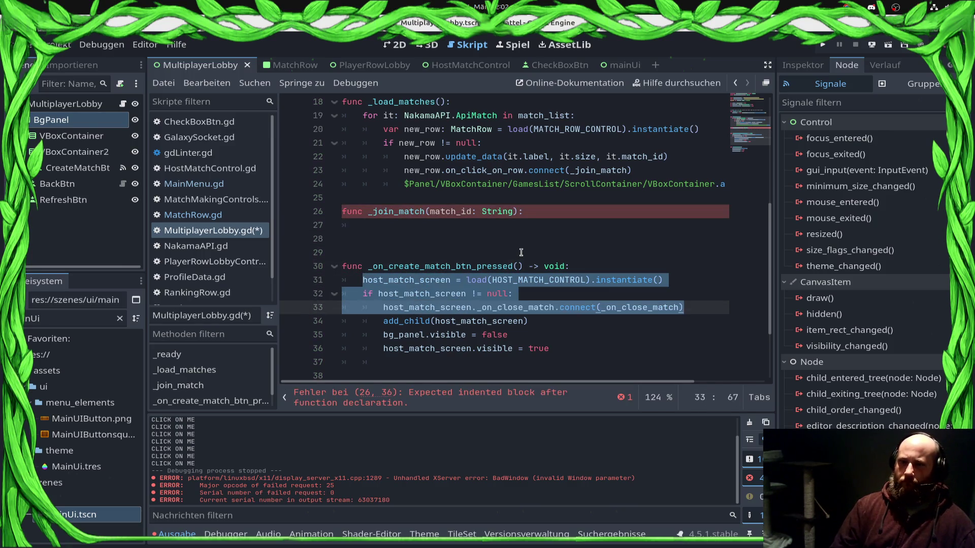
key("ctrl+c")
key("Up")
key("Up")
key("Up")
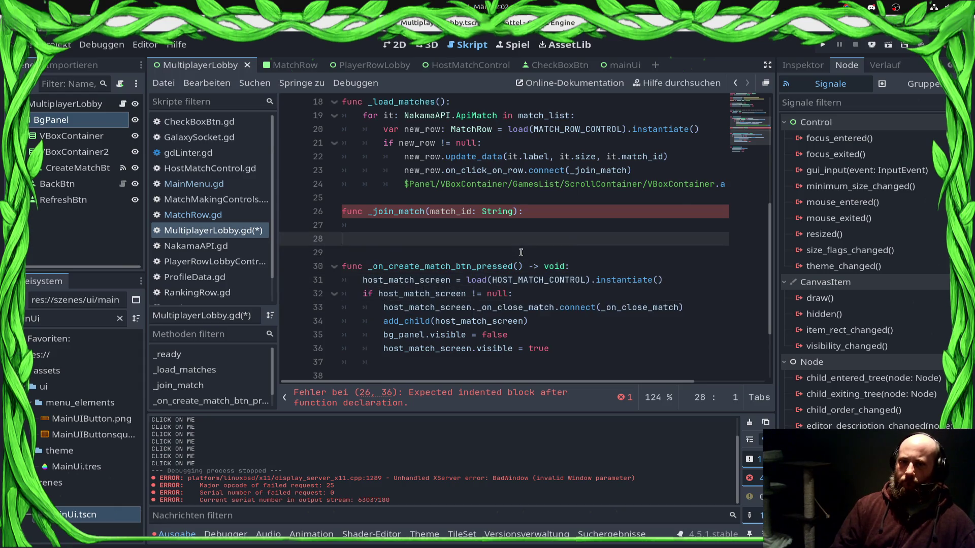
key("ctrl+v")
key("ctrl+s")
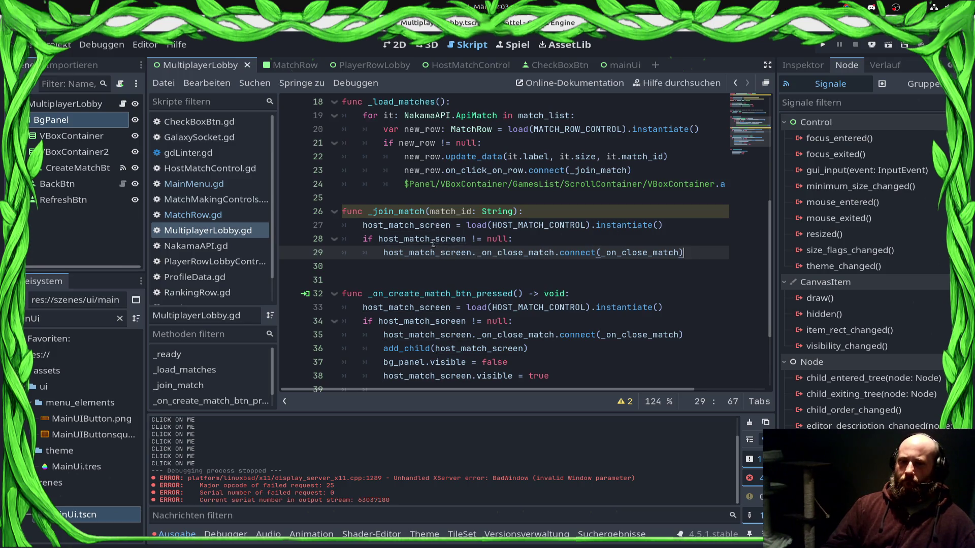
scroll(445, 227, "up", 6)
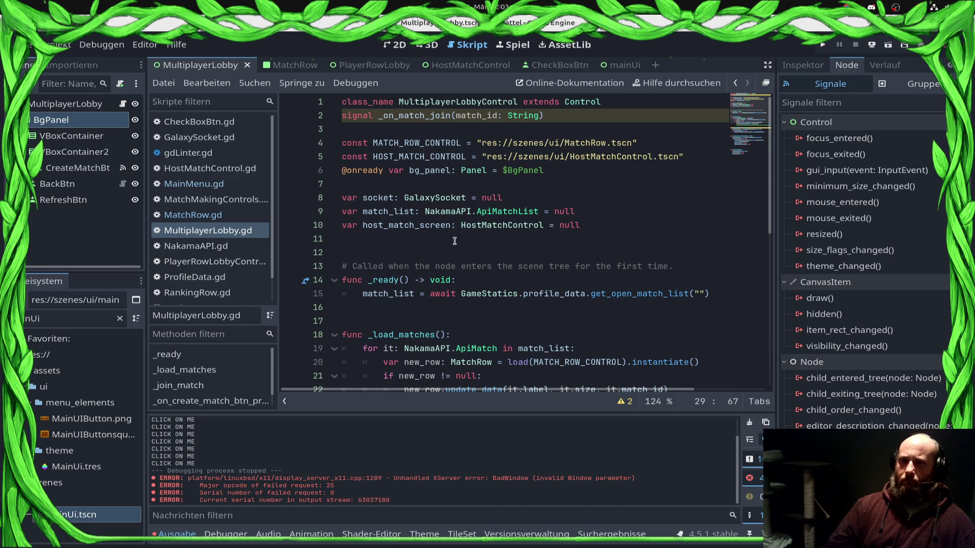
Open the HostMatchControl script from its type name in the lobby code
left_click(477, 227)
left_click(478, 227, "ctrl")
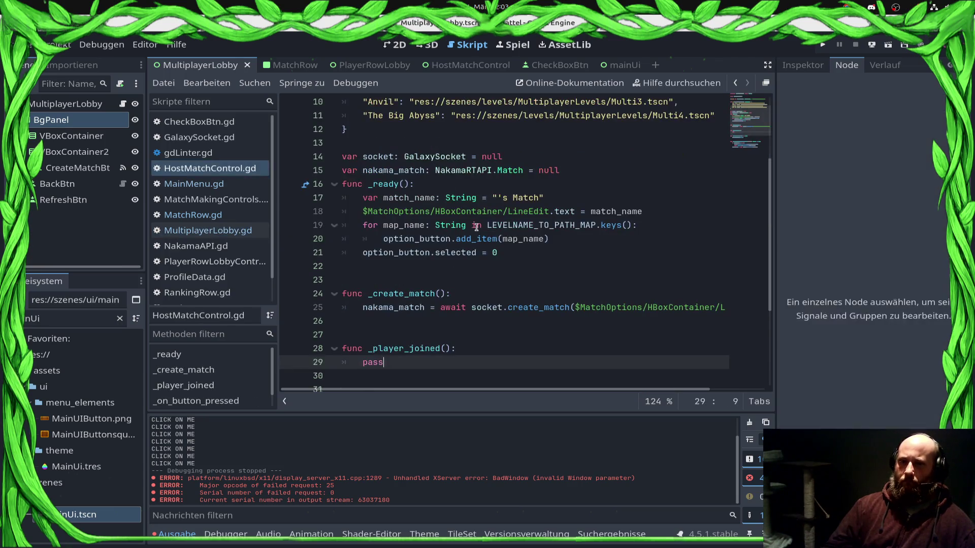
scroll(477, 227, "up", 3)
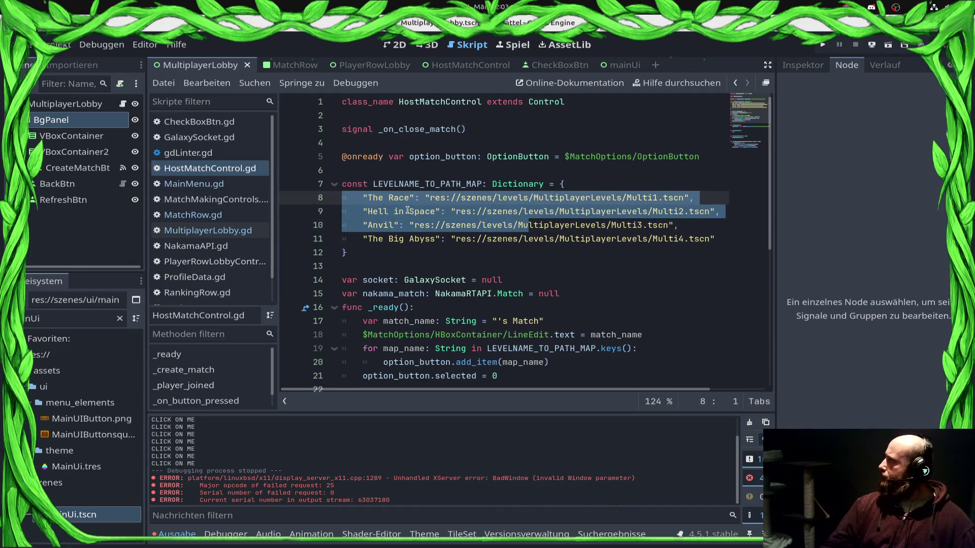
left_click(376, 249)
scroll(359, 245, "down", 3)
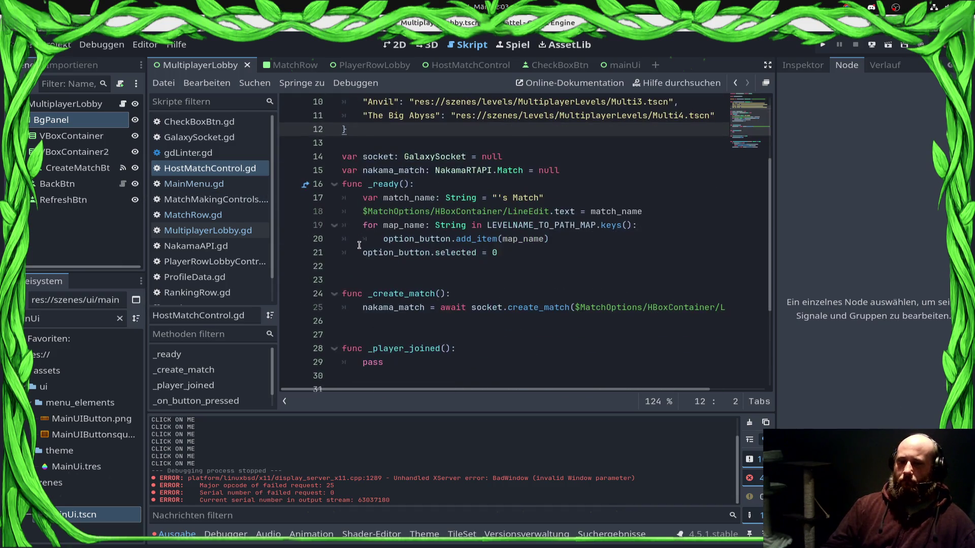
Remove the old setup code from _ready, leaving only pass
left_click(498, 239)
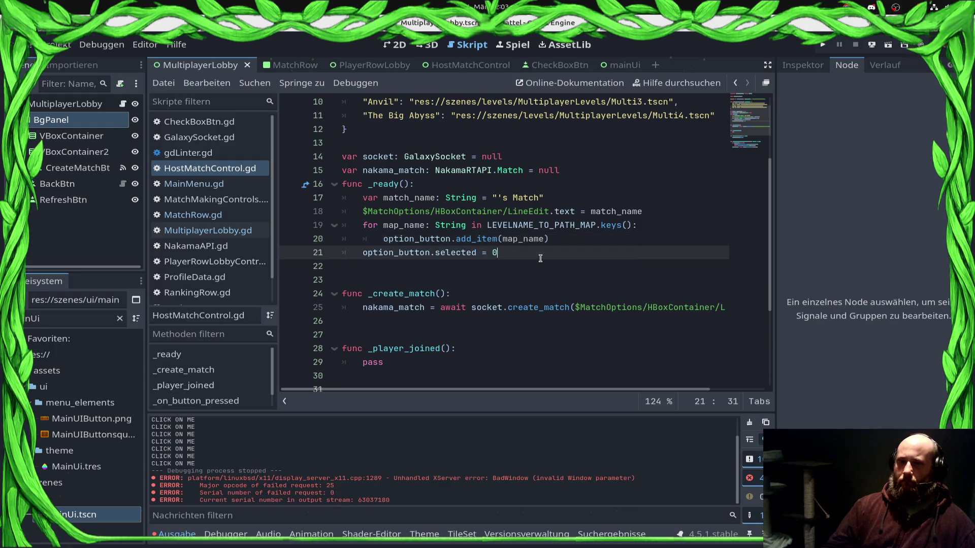
left_click_drag(543, 254, 219, 208)
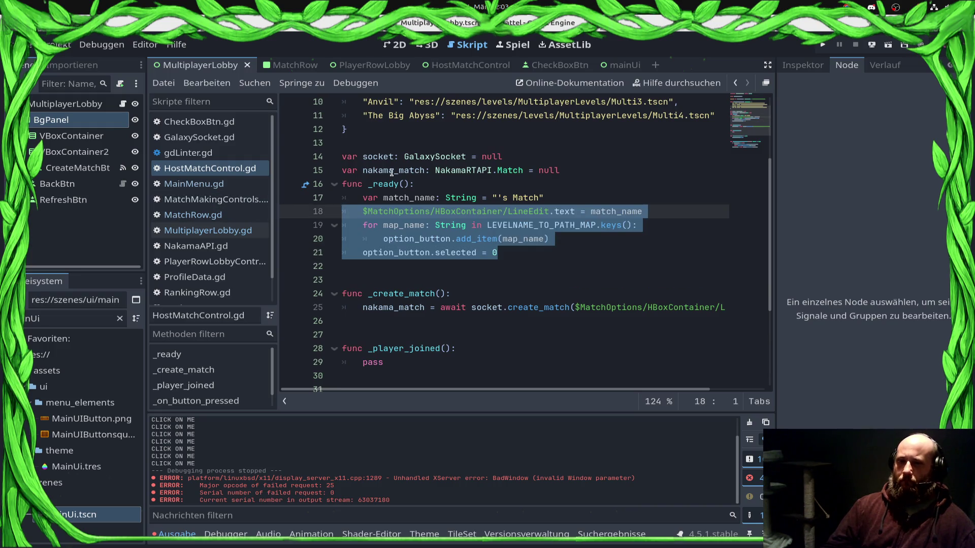
left_click(364, 198)
left_click(539, 250, "shift")
key("BackSpace")
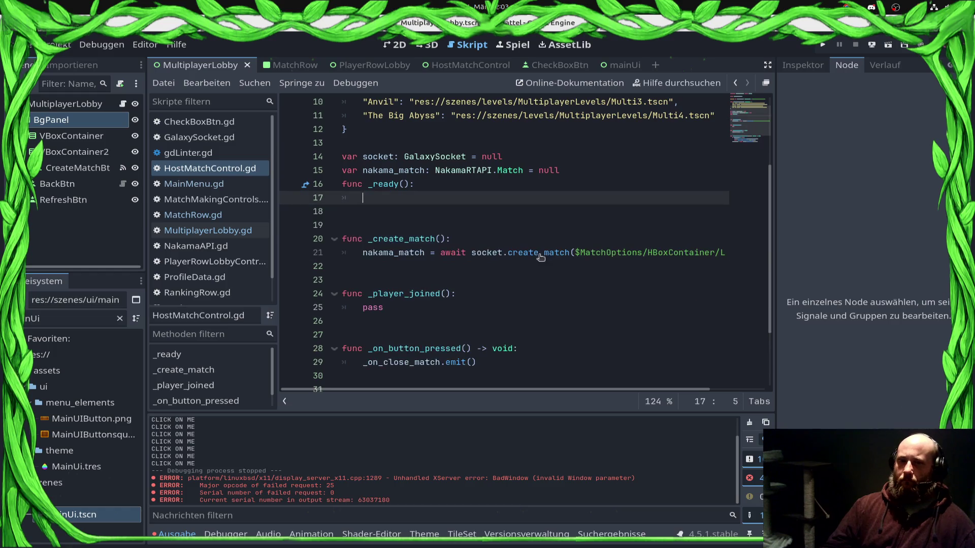
type("pass")
key("Return")
key("Return")
key("Return")
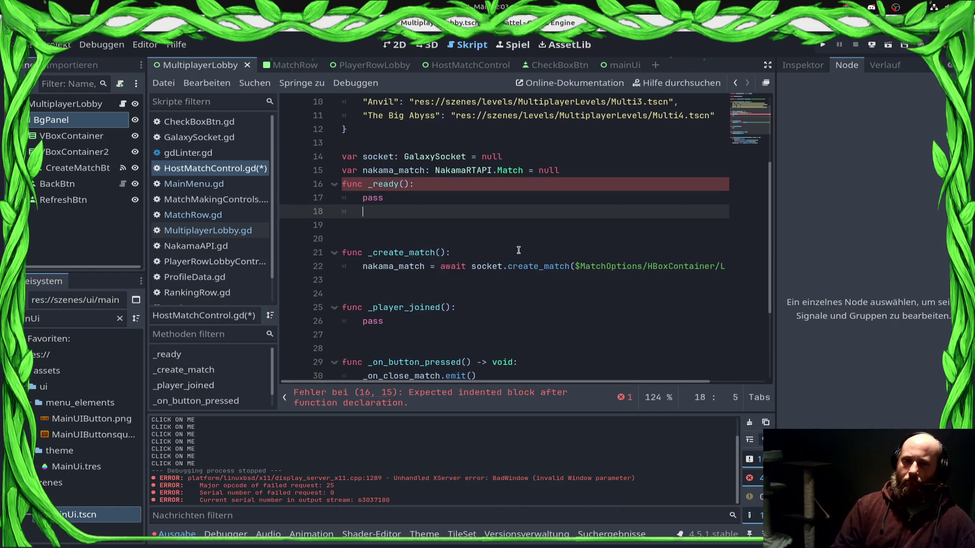
Add func load_as_host(): holding the setup code and save HostMatchControl.gd
key("BackSpace")
type("func ")
type("_l")
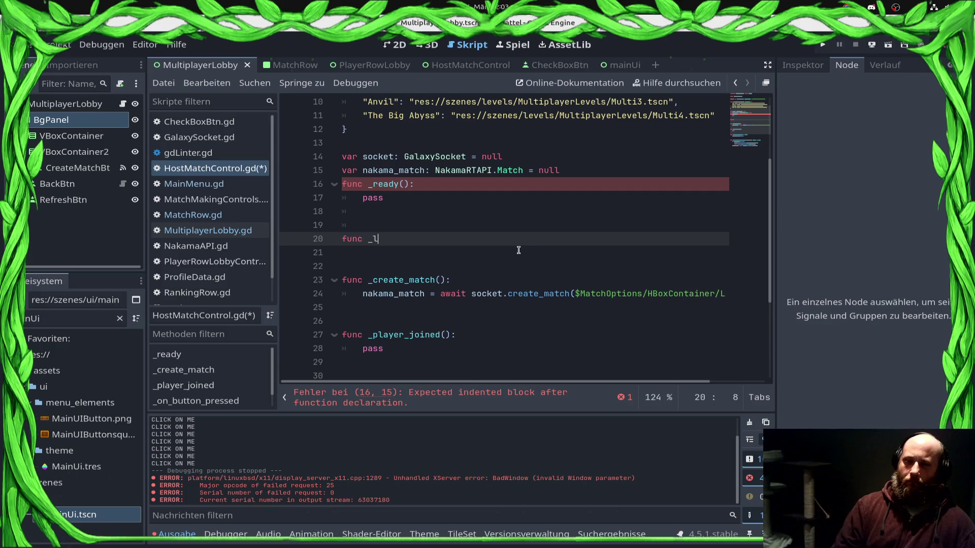
key("BackSpace")
key("BackSpace")
type("load_as_host():")
key("ctrl+v")
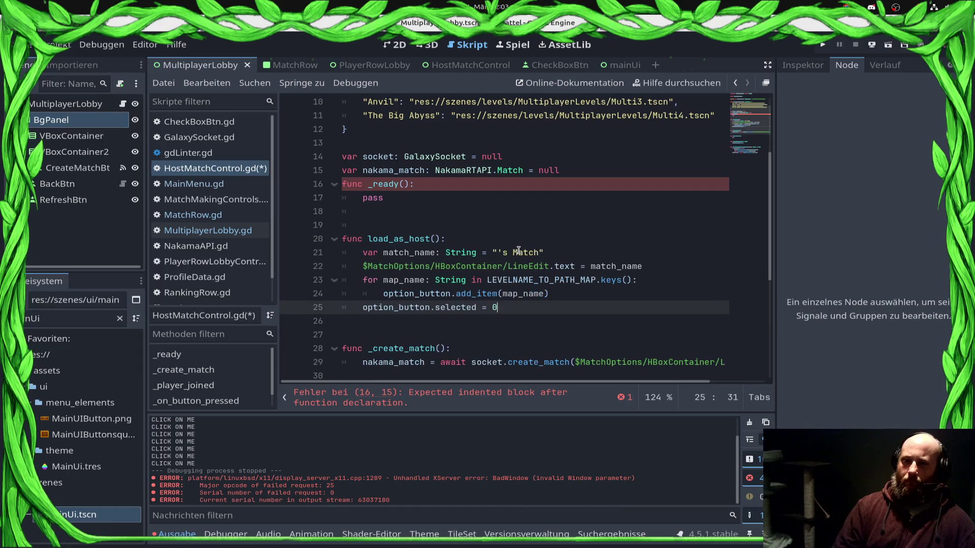
key("ctrl+s")
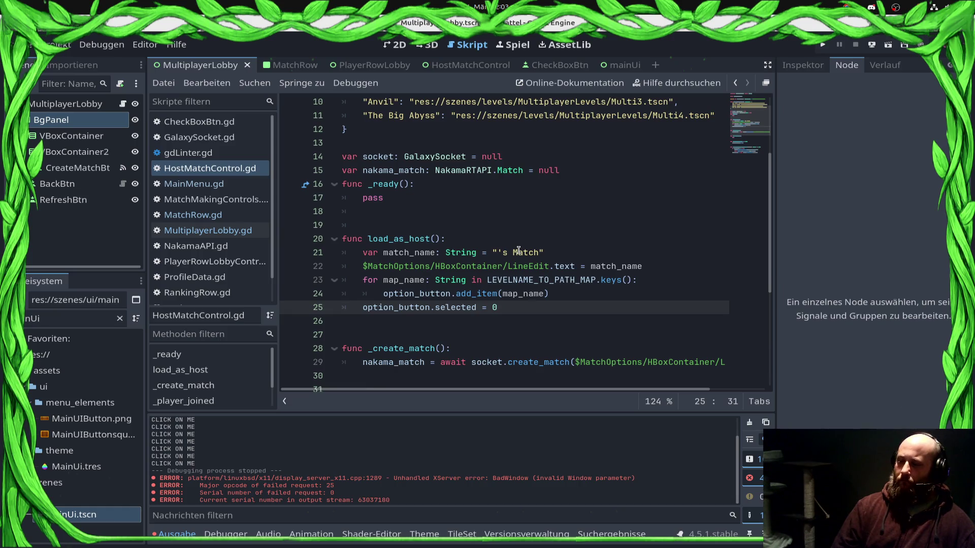
Prefix the "'s Match" string with GameStatics.profile_data.playername + and save
key("Down")
key("Down")
key("Down")
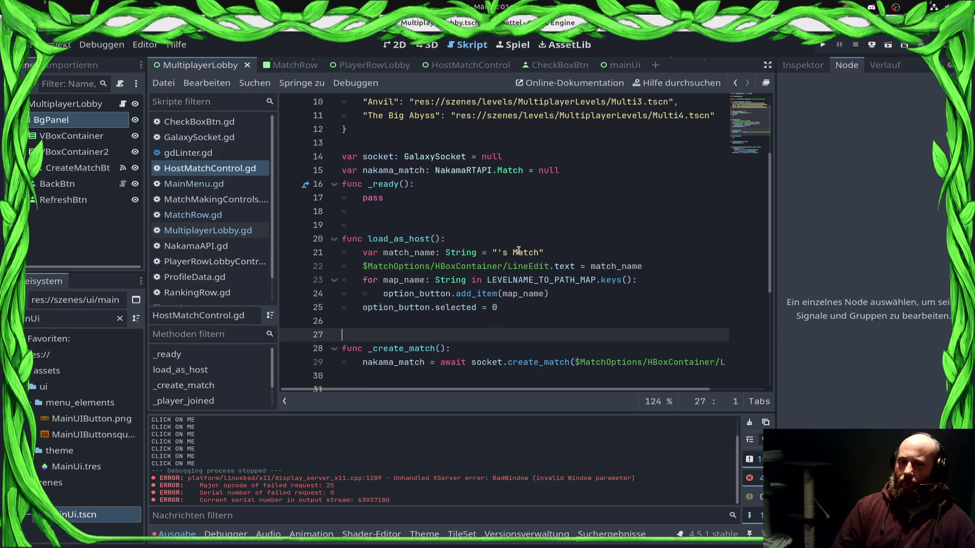
key("Down")
key("Down")
key("Down")
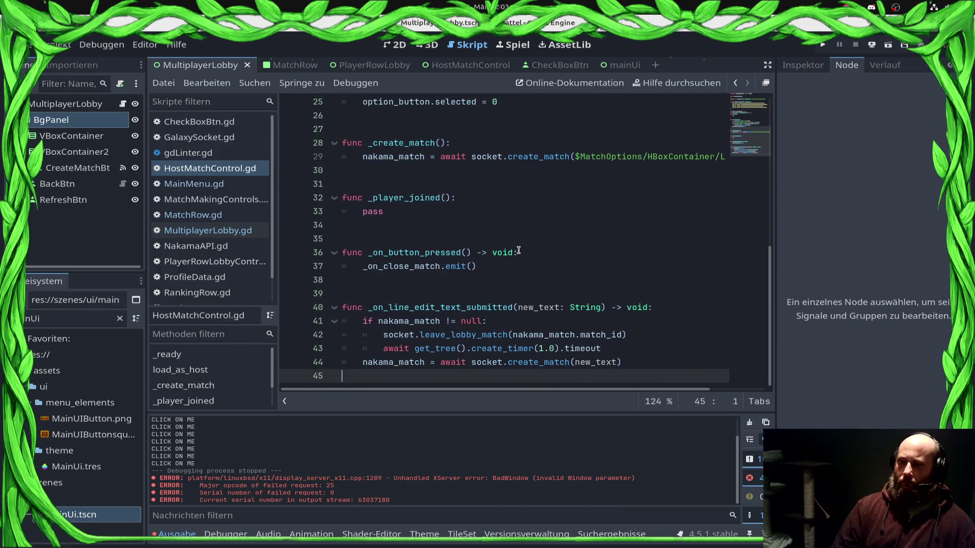
key("Up")
key("Up")
key("Up")
key("Up")
key("Up")
key("Up")
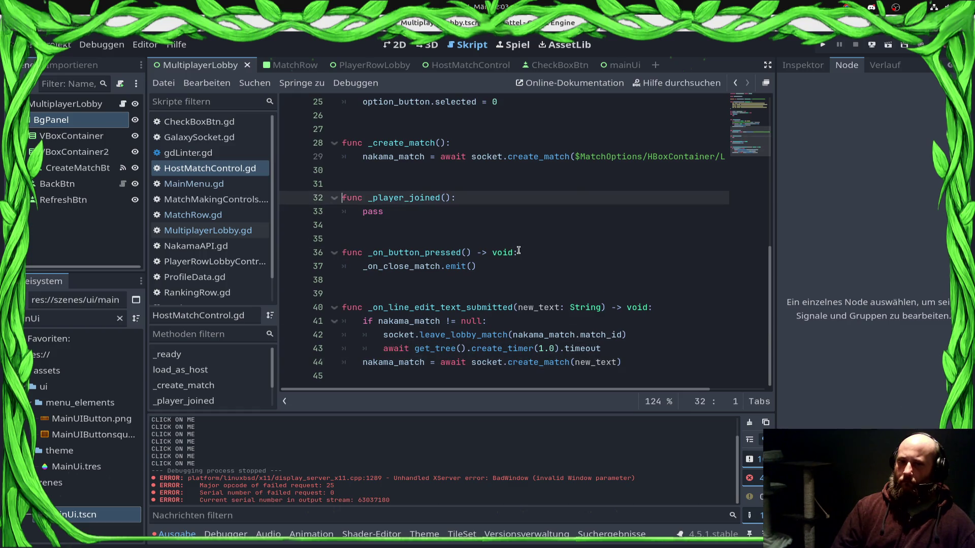
key("Down")
key("Down")
key("Down")
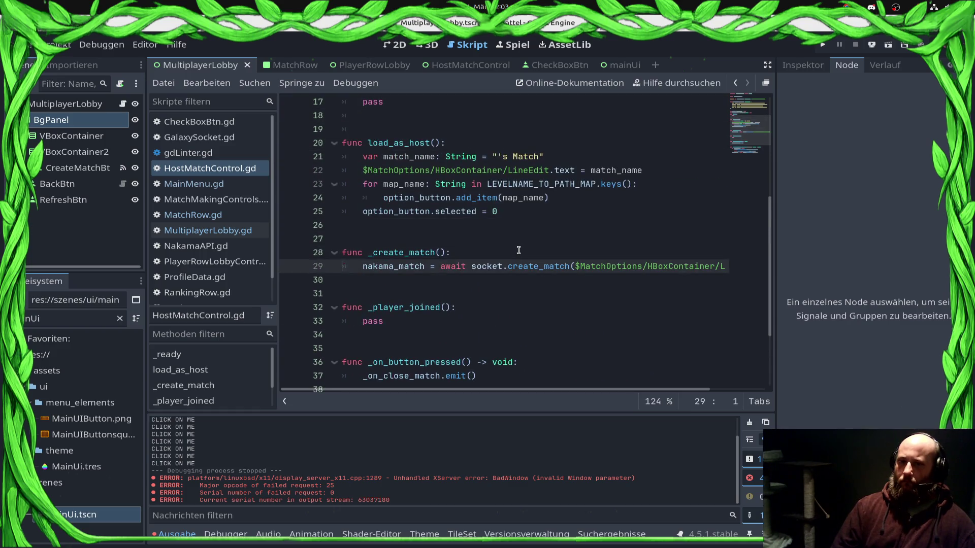
key("Up")
key("Up")
key("Up")
key("Up")
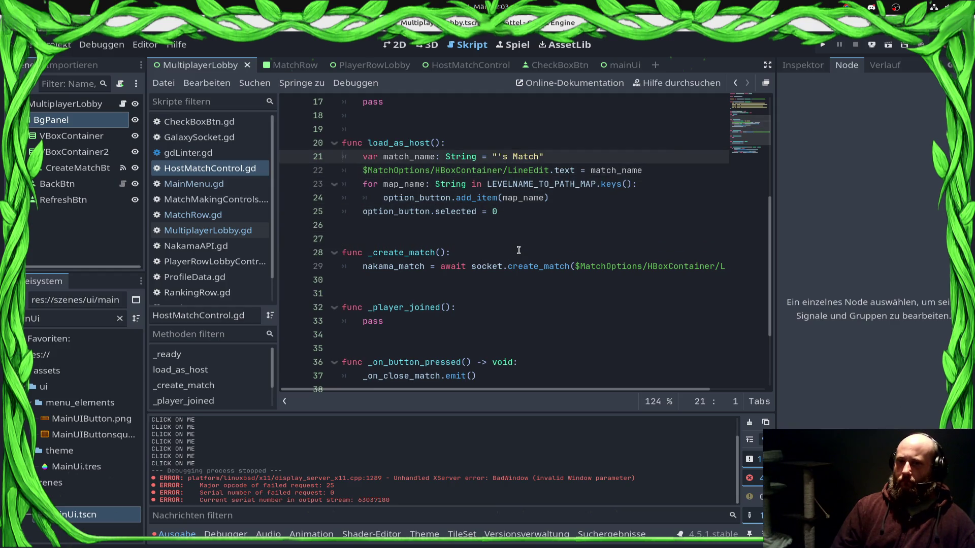
key("Right")
key("Right")
key("Right")
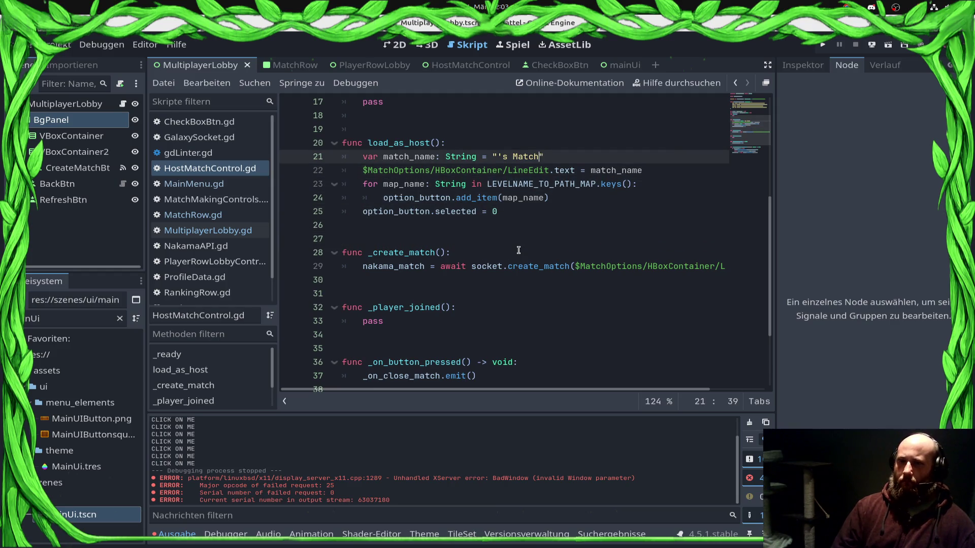
type("GameStatics")
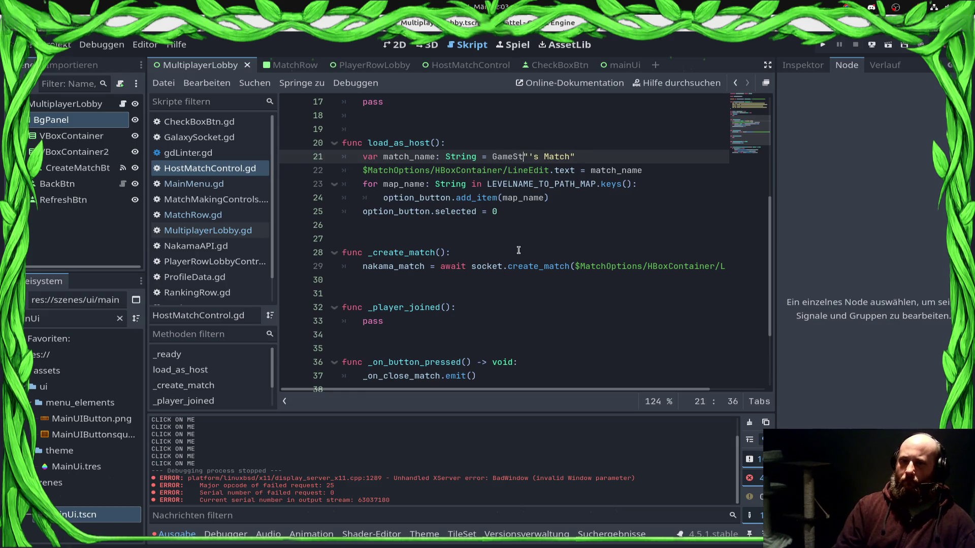
key("Left")
type(".prof")
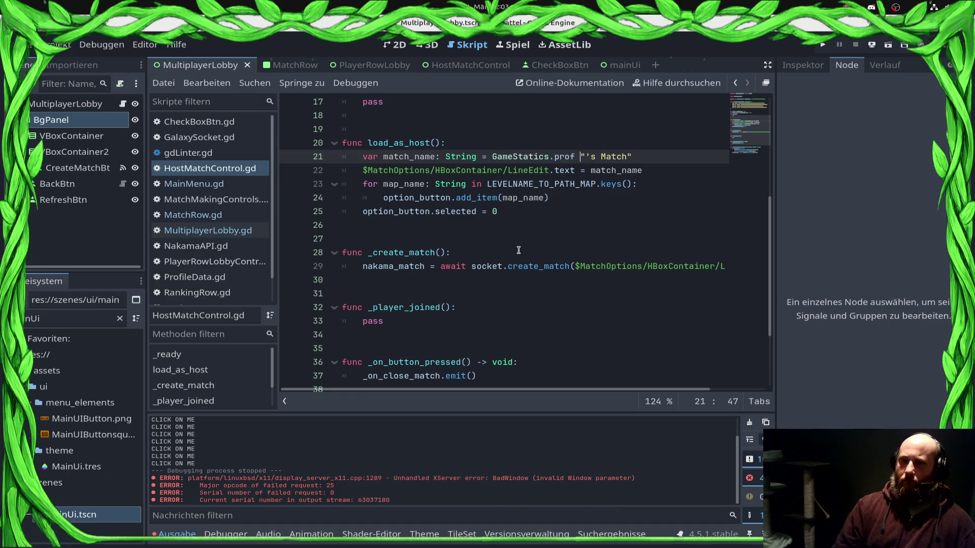
key("Return")
type(".")
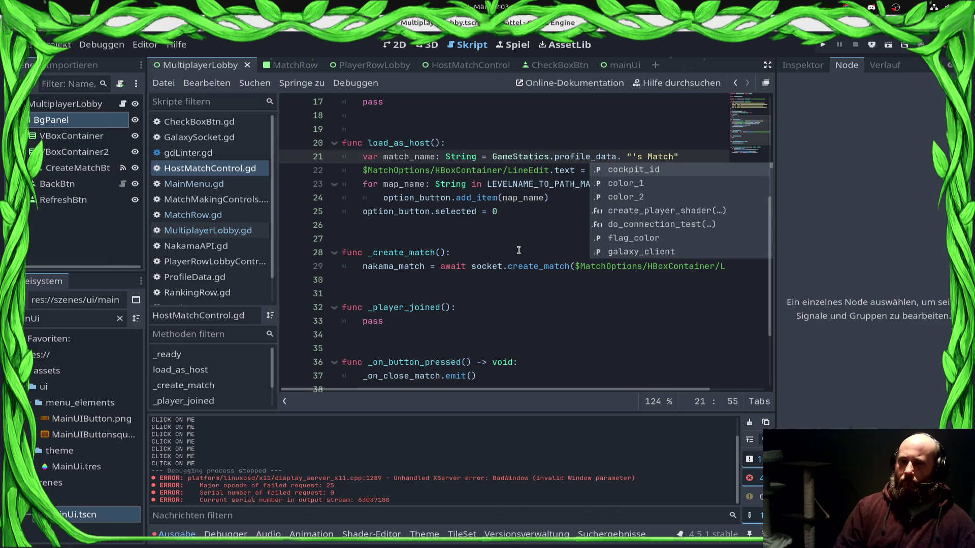
type("play")
key("Return")
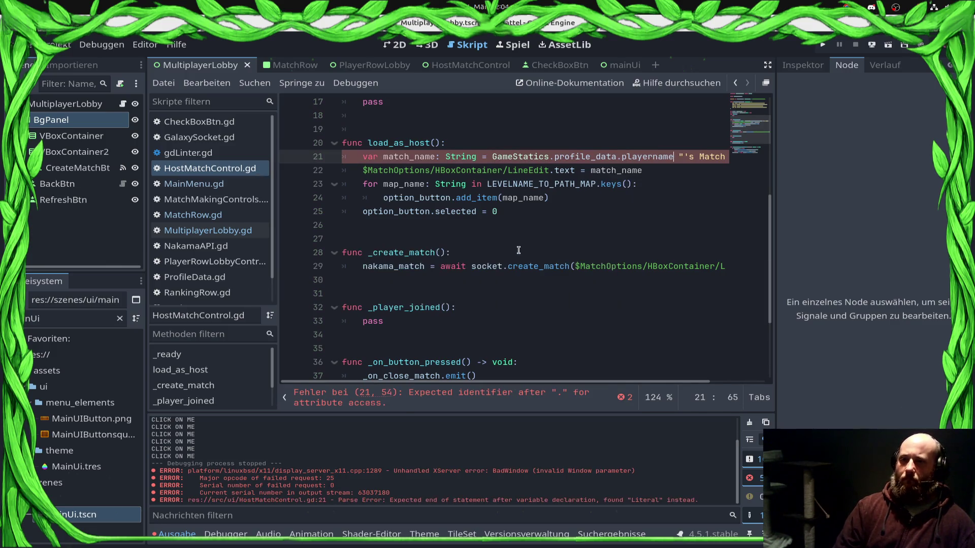
type("+")
key("ctrl+s")
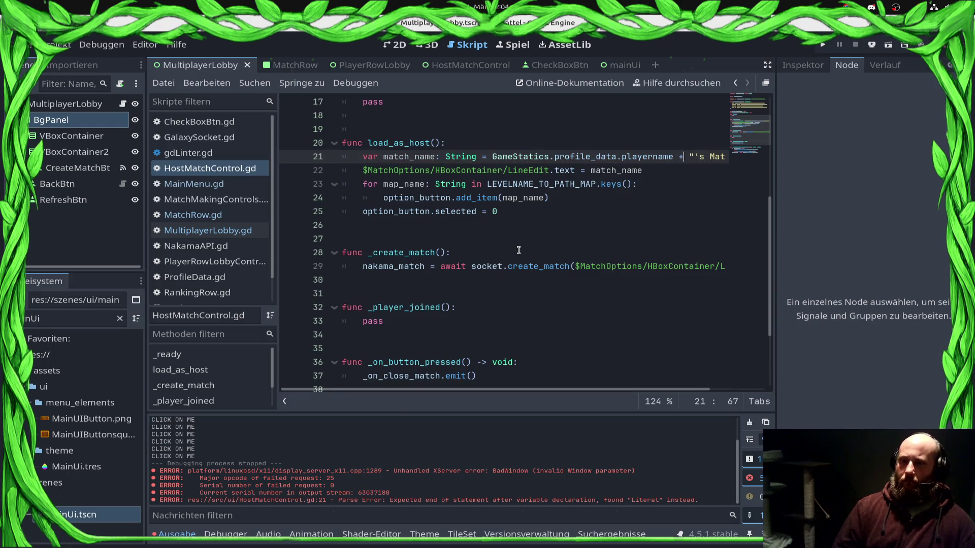
Begin a func load_as_client(): declaration below load_as_host
key("Down")
key("Down")
key("Down")
key("Down")
key("Up")
key("Return")
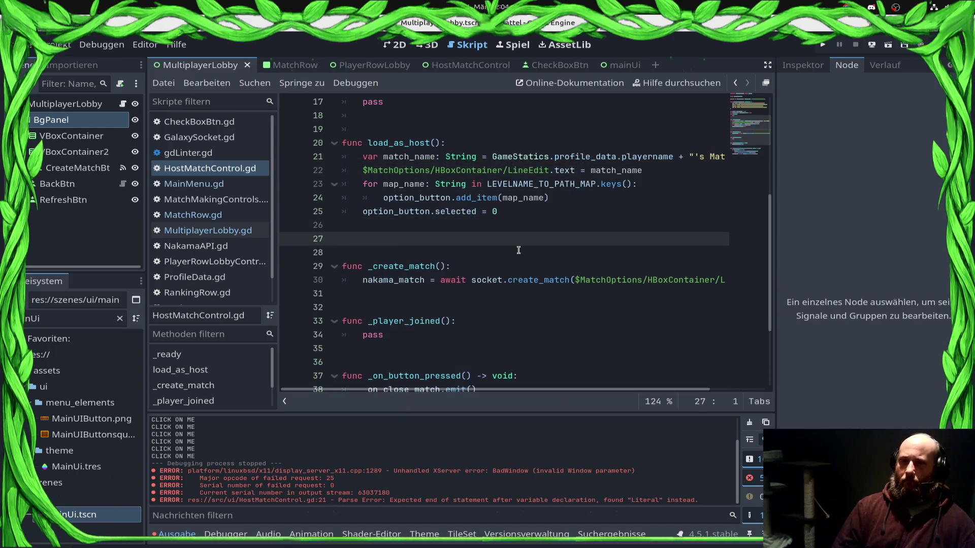
type("l")
key("BackSpace")
type("func load_")
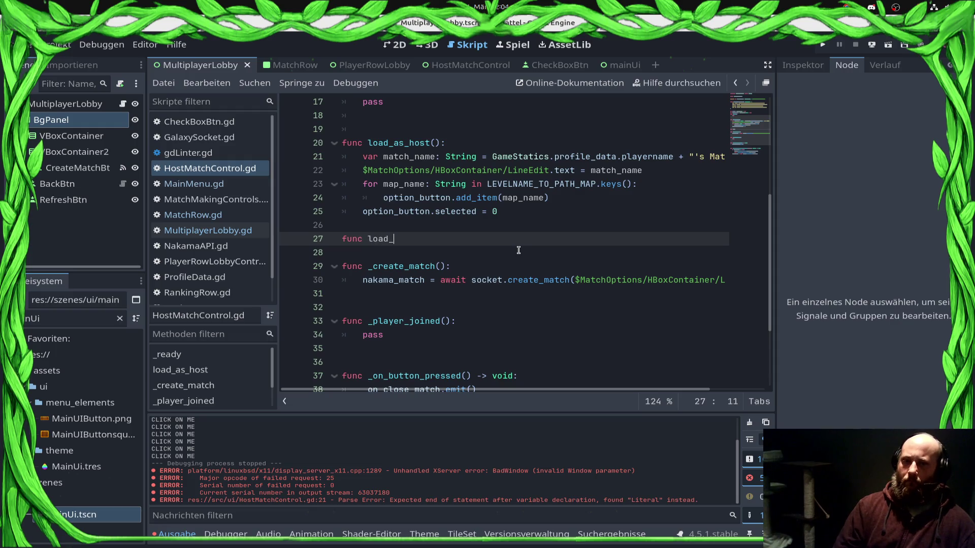
type("as_")
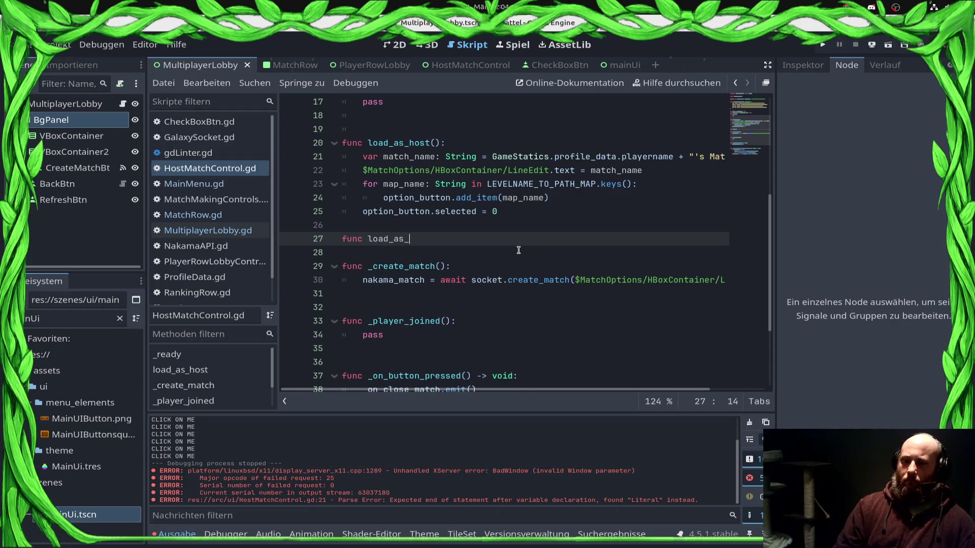
type("client()")
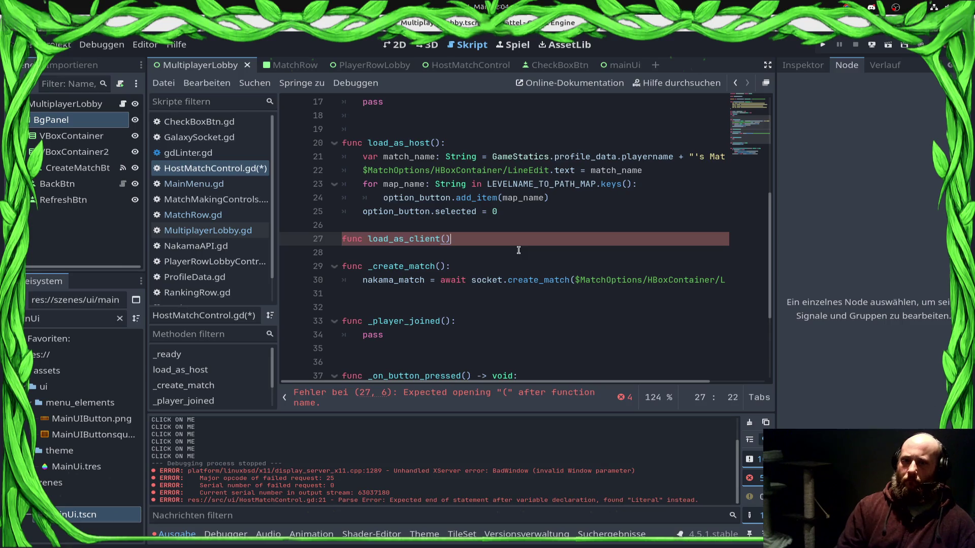
type(":")
Give load_as_client a match_id parameter typed as String
key("Return")
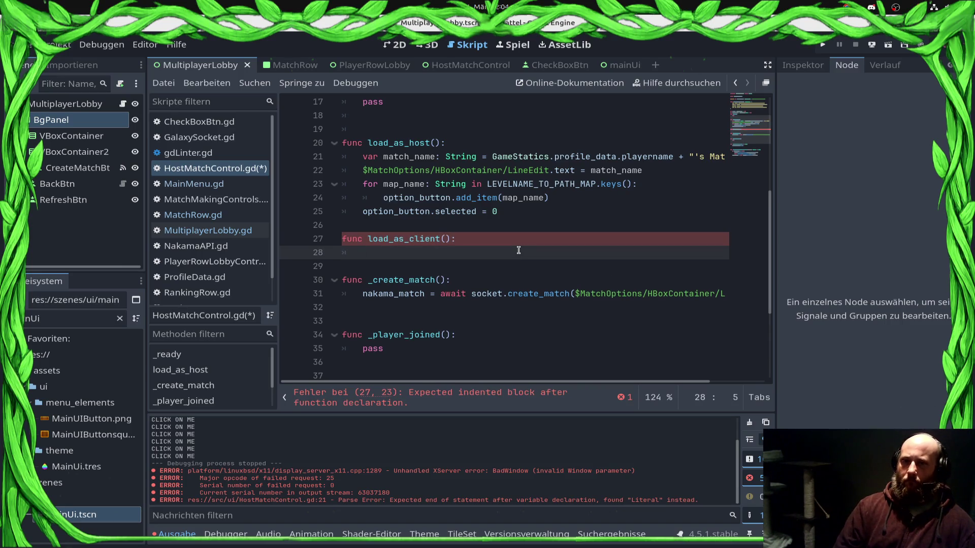
key("Up")
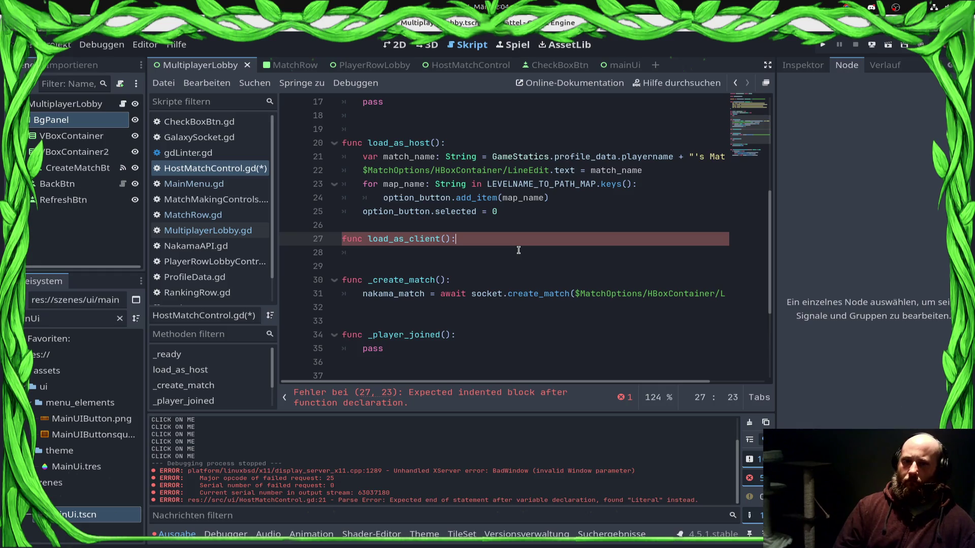
key("End")
key("Left")
key("Left")
type("matcH_")
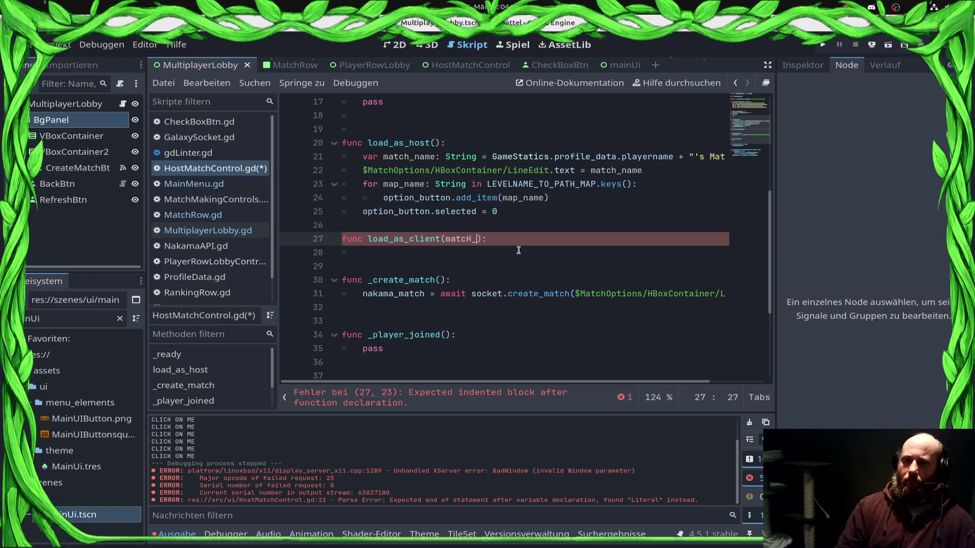
key("BackSpace")
key("BackSpace")
key("BackSpace")
type("ch_d")
key("BackSpace")
type("id:s")
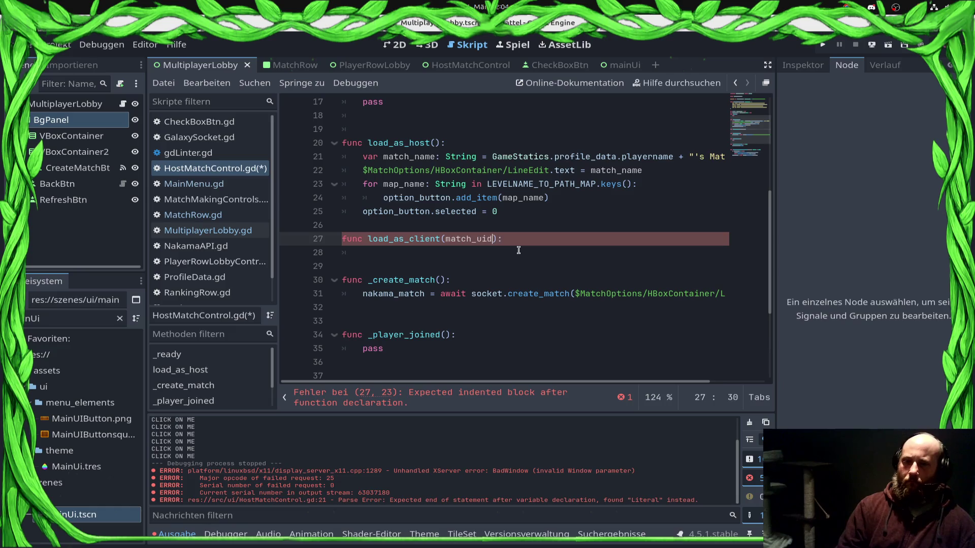
type("trin")
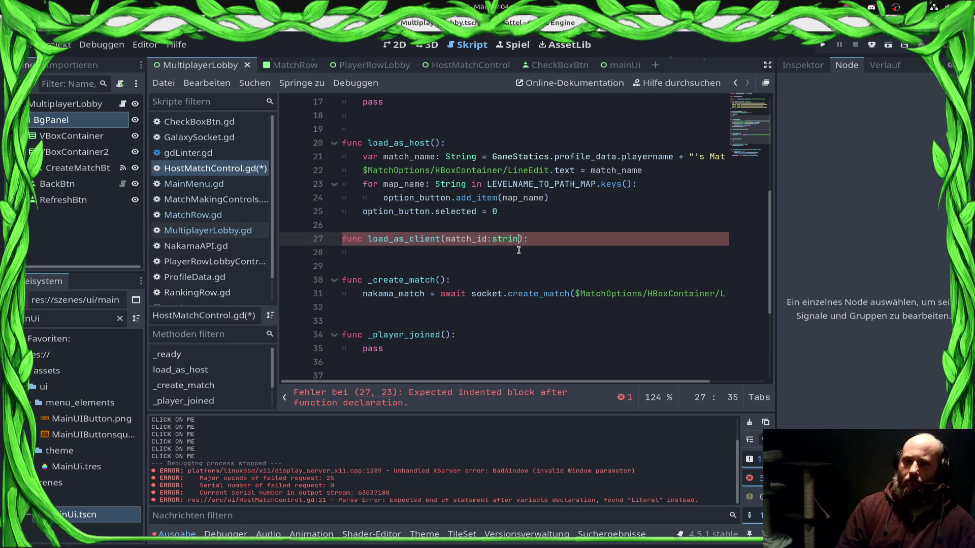
key("Return")
Stub the load_as_client body with pass and add a blank line above it
key("End")
key("Return")
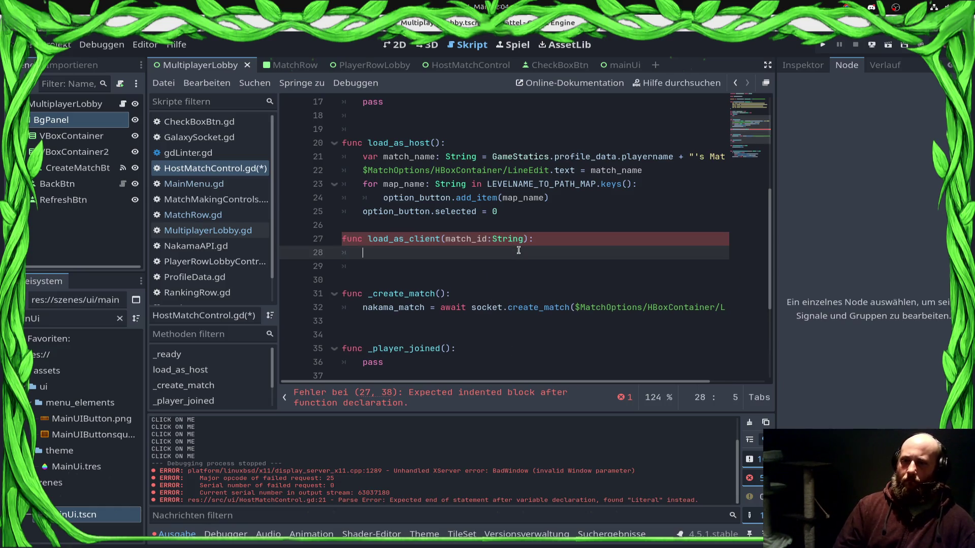
type("pass")
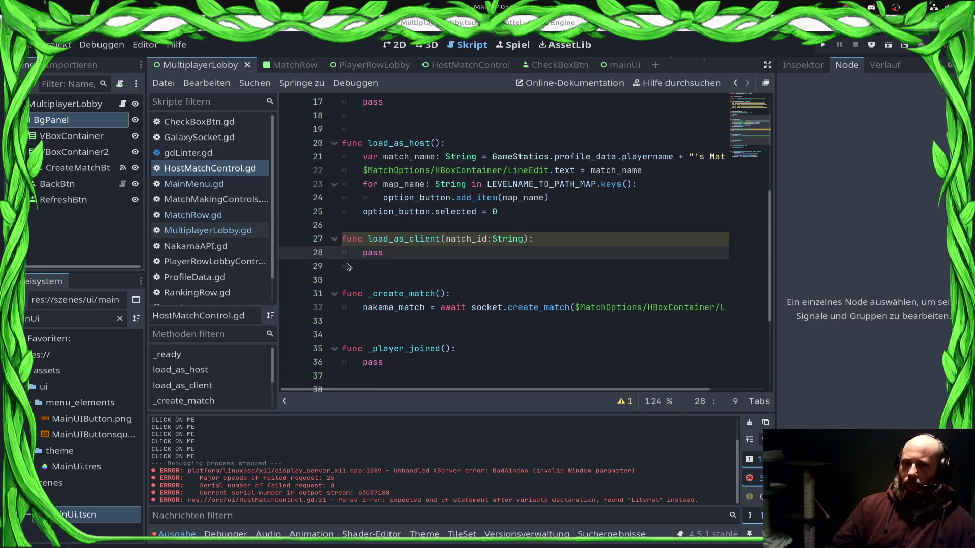
left_click(388, 231)
key("Return")
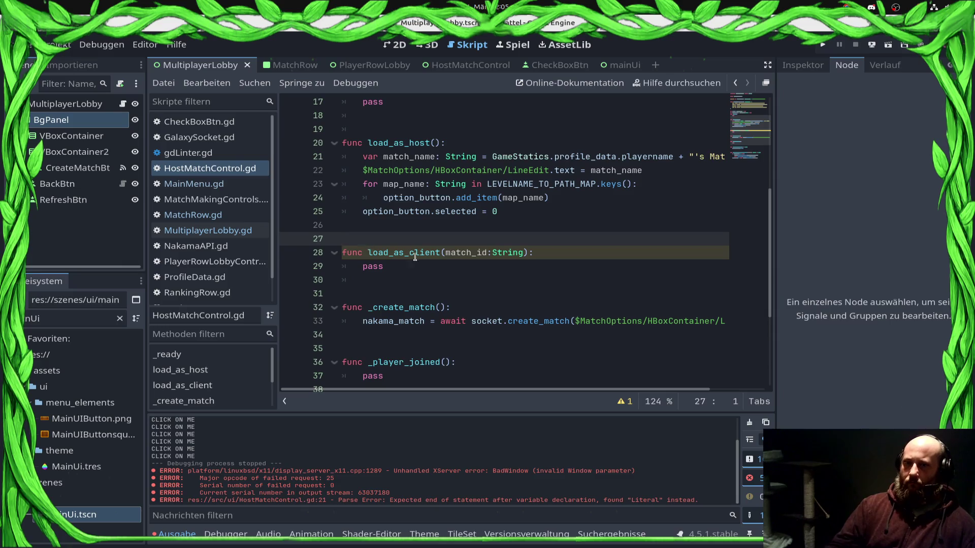
left_click(430, 265)
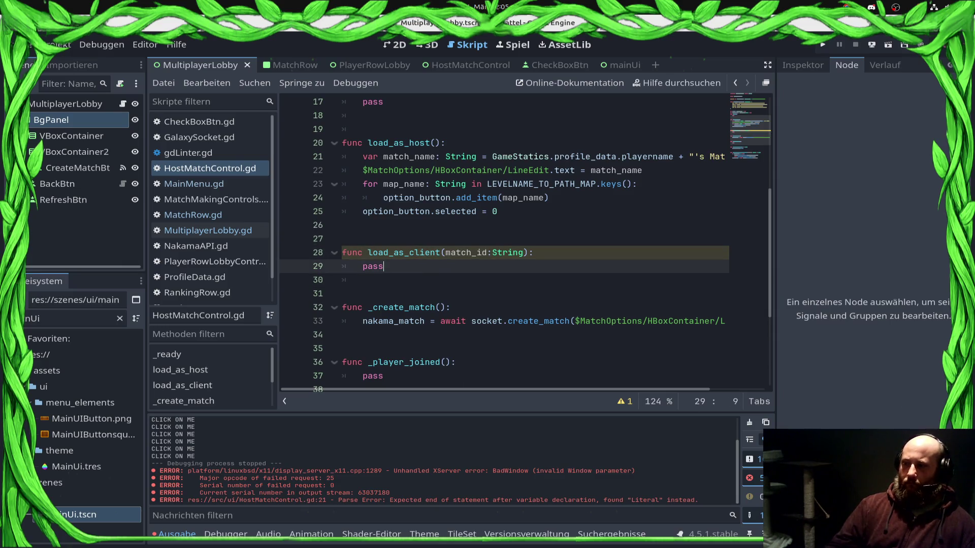